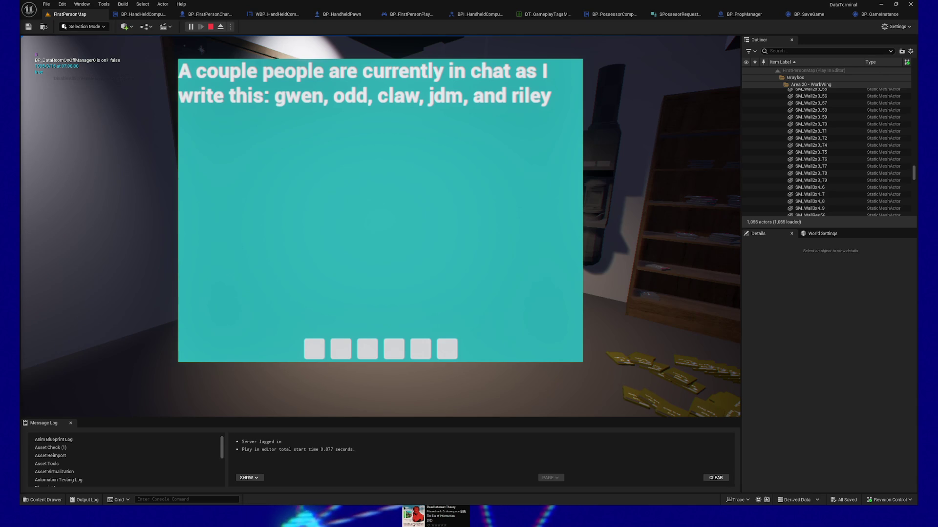
Leave the running game and bring the Notepad notes window forward, moved further left
{"action": "left_click", "coordinate": [445, 313]}
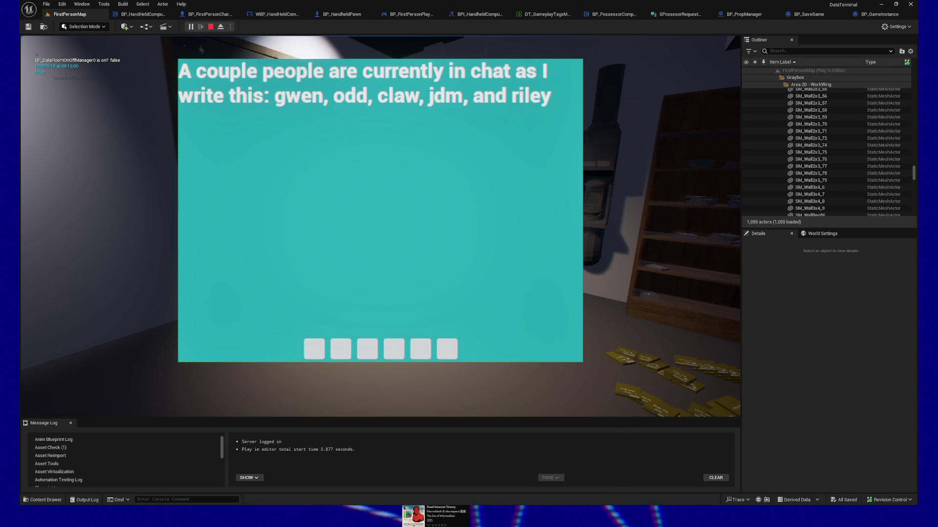
{"action": "key", "text": "alt+Tab"}
{"action": "left_click_drag", "start_coordinate": [287, 280], "coordinate": [124, 292]}
Add the note 'when keyboard button pressed, hide mouse until mouse moves' below the existing notes
{"action": "left_click", "coordinate": [154, 307]}
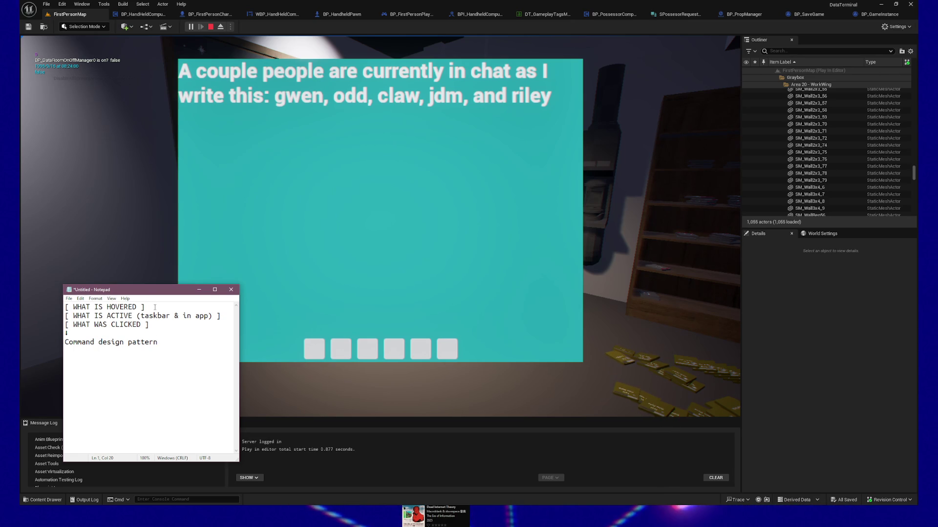
{"action": "left_click", "coordinate": [189, 337]}
{"action": "key", "text": "Return"}
{"action": "key", "text": "Return"}
{"action": "key", "text": "Return"}
{"action": "type", "text": "when keyboard button pressed"}
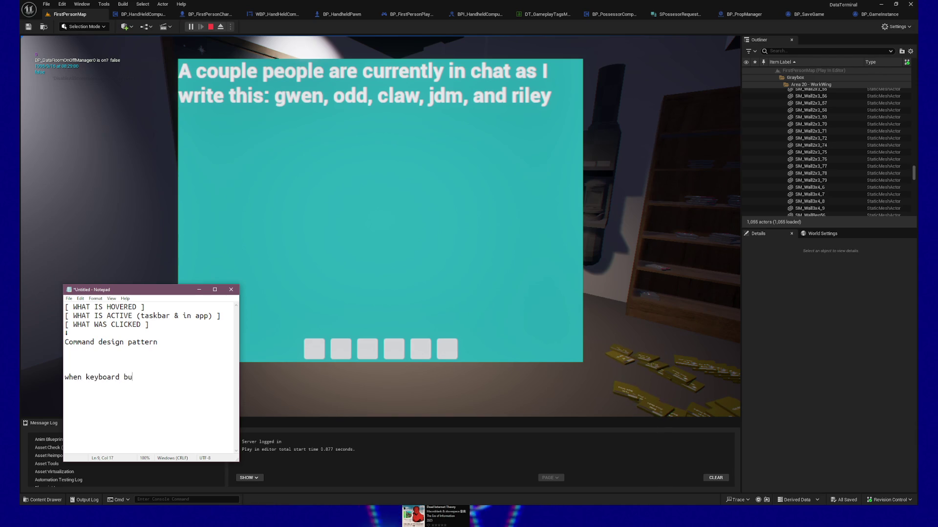
{"action": "type", "text": ", hide mouse until mouse moves"}
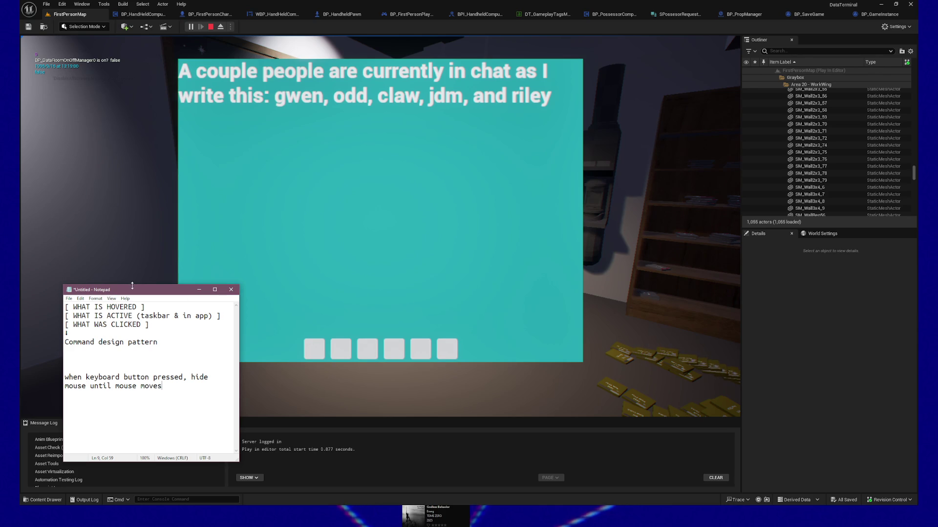
{"action": "mouse_move", "coordinate": [135, 293]}
{"action": "left_mouse_down"}
{"action": "mouse_move", "coordinate": [135, 282]}
{"action": "mouse_move", "coordinate": [134, 296]}
{"action": "left_mouse_up"}
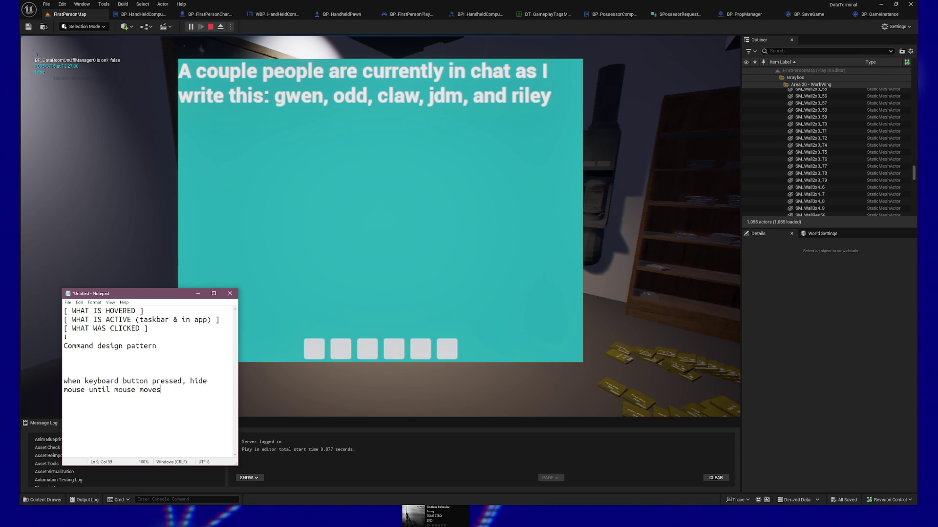
{"action": "key", "text": "alt+Tab"}
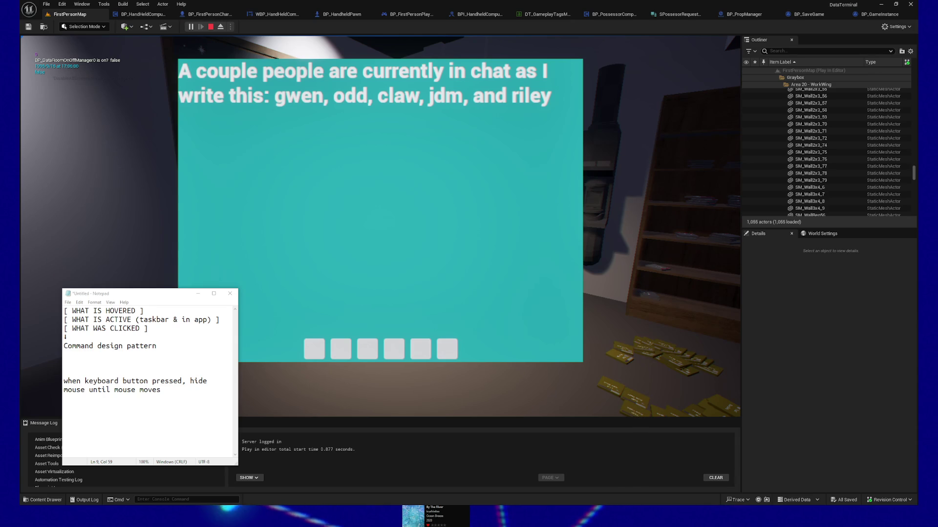
Quit the play session from the pause menu and open BP_GameInstance's Event Graph
{"action": "mouse_move", "coordinate": [142, 297]}
{"action": "left_mouse_down"}
{"action": "mouse_move", "coordinate": [126, 256]}
{"action": "mouse_move", "coordinate": [136, 291]}
{"action": "mouse_move", "coordinate": [135, 303]}
{"action": "mouse_move", "coordinate": [117, 304]}
{"action": "left_mouse_up"}
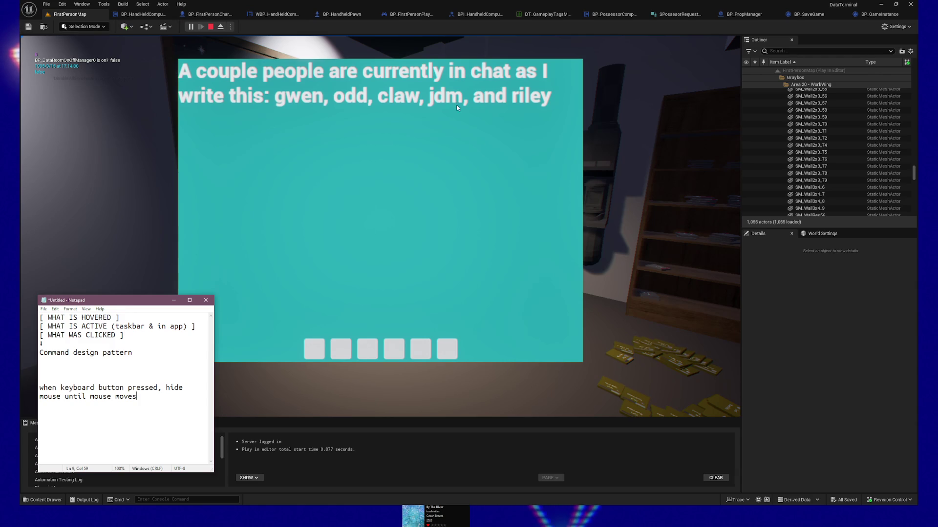
{"action": "left_click", "coordinate": [478, 117]}
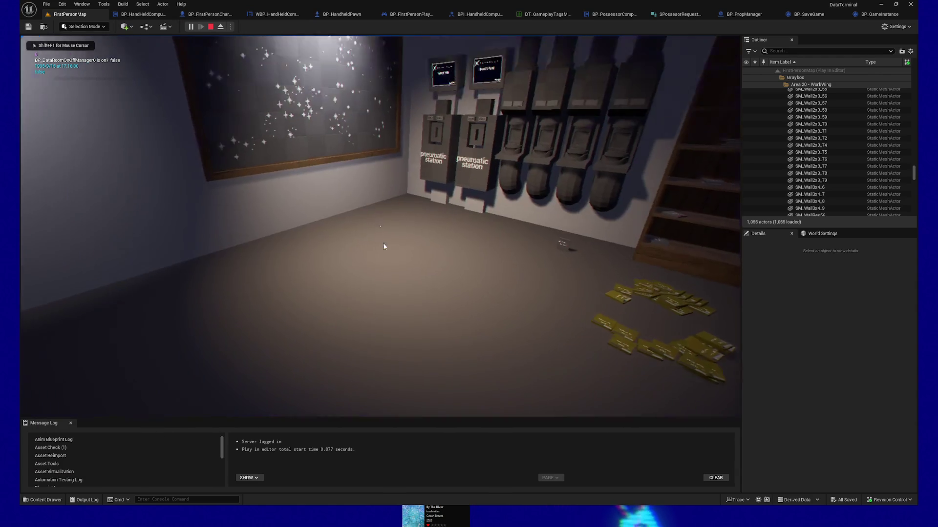
{"action": "key", "text": "Escape"}
{"action": "left_click", "coordinate": [378, 340]}
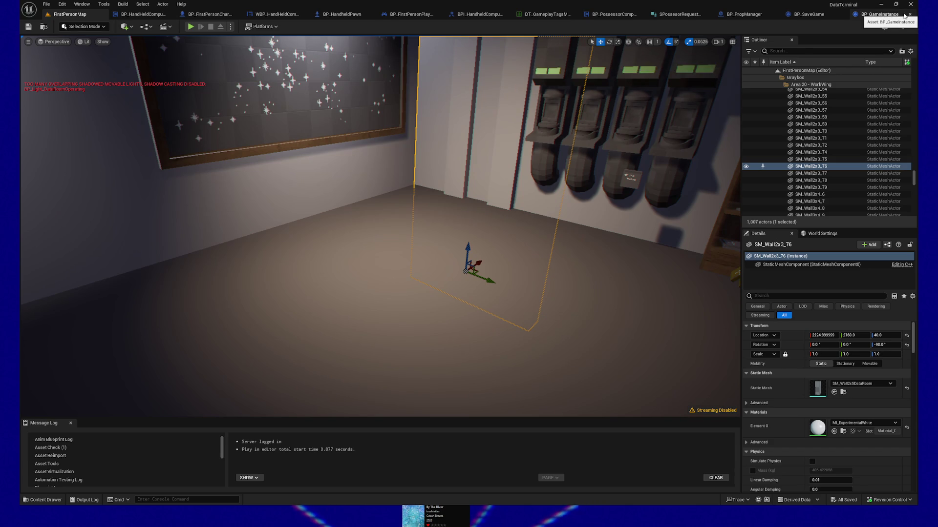
{"action": "left_click", "coordinate": [891, 15]}
{"action": "mouse_move", "coordinate": [377, 151]}
{"action": "left_mouse_down"}
{"action": "mouse_move", "coordinate": [558, 121]}
{"action": "mouse_move", "coordinate": [325, 109]}
{"action": "mouse_move", "coordinate": [431, 83]}
{"action": "mouse_move", "coordinate": [409, 87]}
{"action": "left_mouse_up"}
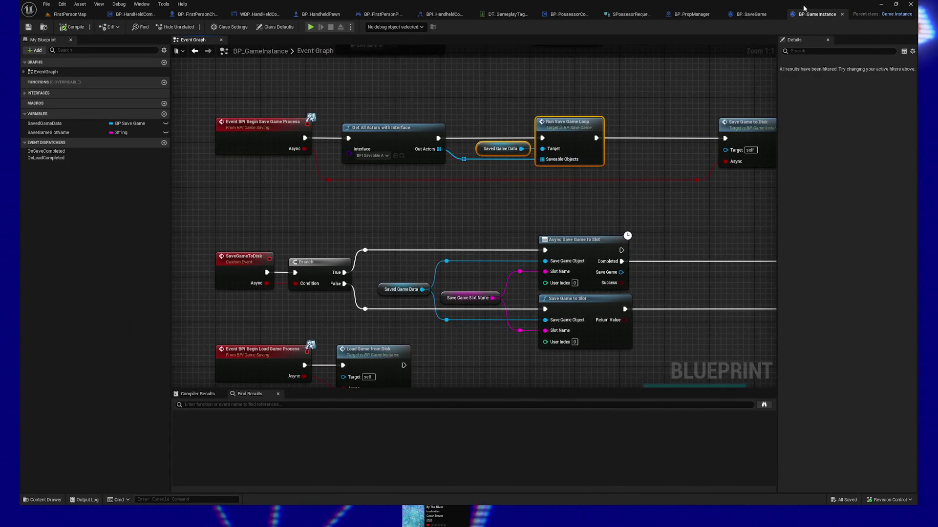
Switch to BP_SaveGame and close it, leaving BP_PropManager's Event Graph showing
{"action": "left_click", "coordinate": [749, 13]}
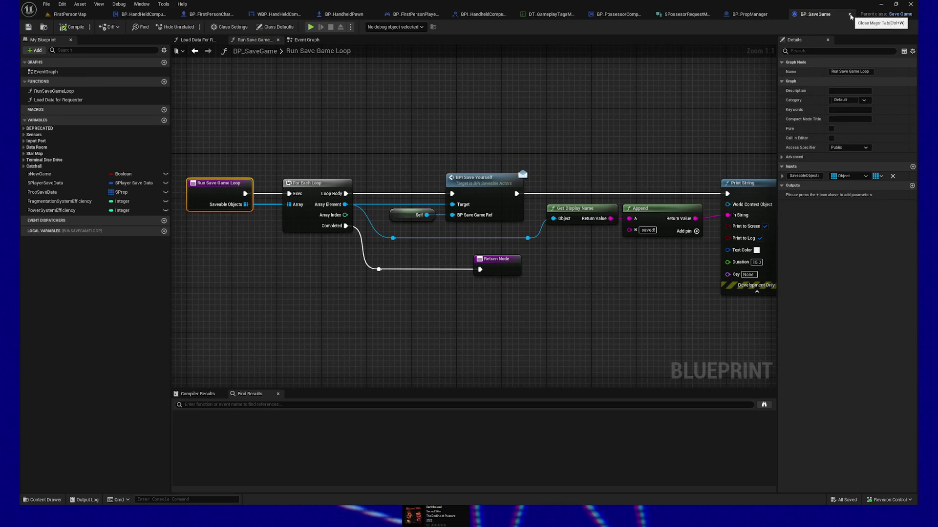
{"action": "left_click", "coordinate": [850, 15]}
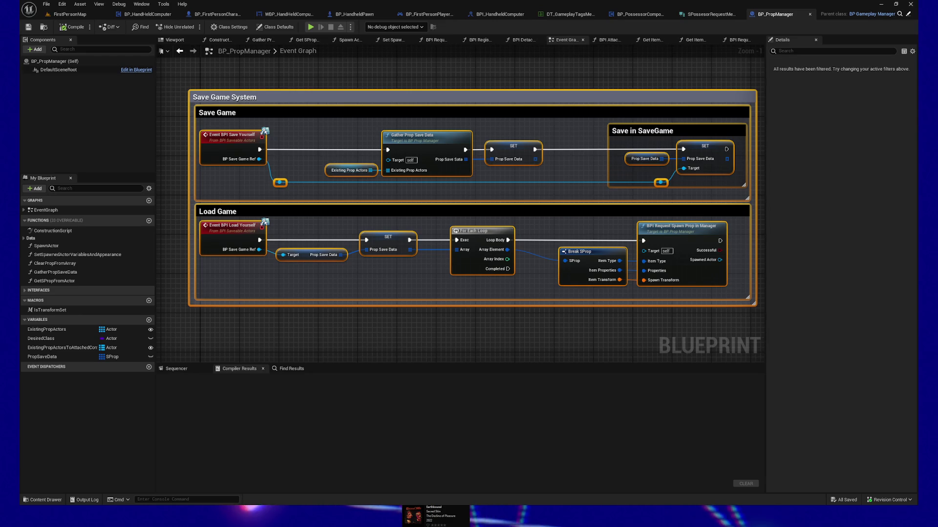
Close the BP_PropManager Blueprint
{"action": "left_click", "coordinate": [800, 14]}
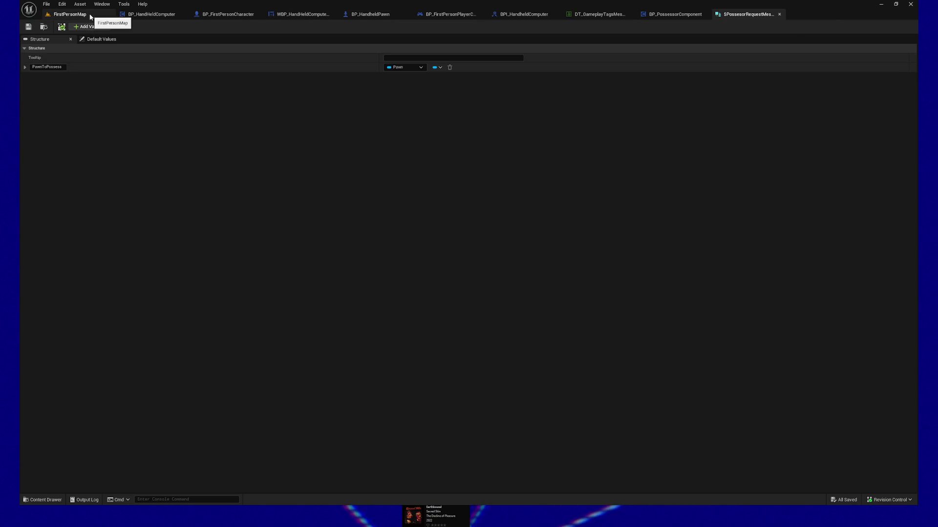
Return to FirstPersonMap and fly the camera from the starry picture wall toward the computer desk
{"action": "left_click", "coordinate": [73, 14]}
{"action": "left_click_drag", "start_coordinate": [283, 312], "coordinate": [292, 318]}
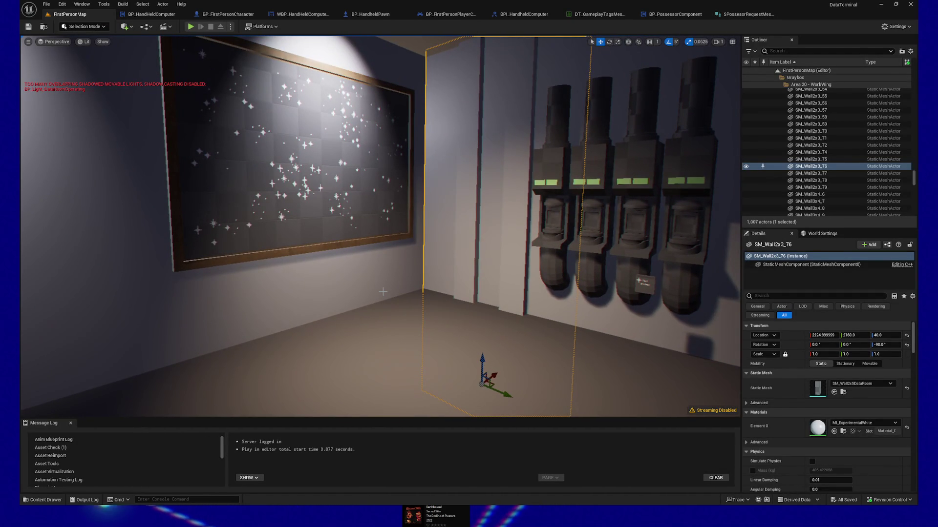
{"action": "mouse_move", "coordinate": [422, 255]}
{"action": "left_mouse_down"}
{"action": "mouse_move", "coordinate": [493, 252]}
{"action": "mouse_move", "coordinate": [436, 251]}
{"action": "left_mouse_up"}
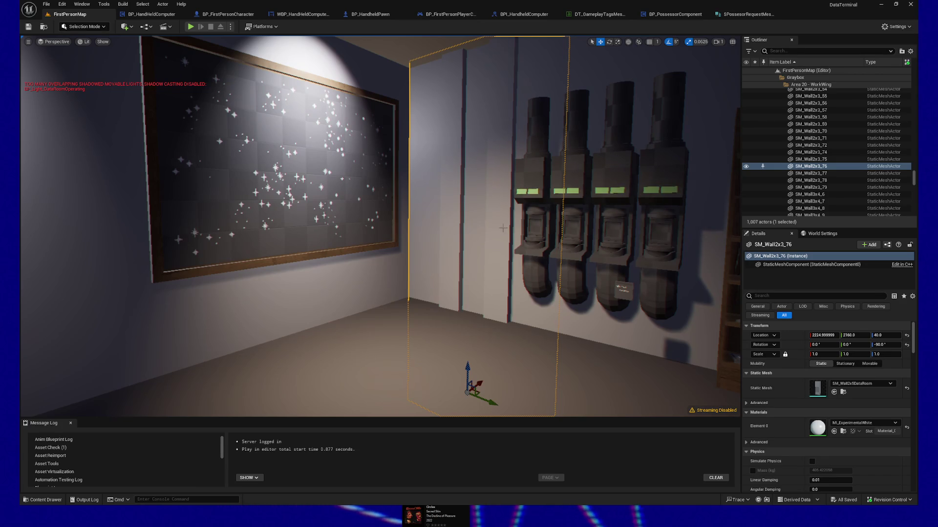
{"action": "scroll", "coordinate": [380, 227], "scroll_direction": "up", "scroll_amount": 1}
{"action": "mouse_move", "coordinate": [380, 226]}
{"action": "left_mouse_down"}
{"action": "mouse_move", "coordinate": [536, 226]}
{"action": "mouse_move", "coordinate": [528, 207]}
{"action": "mouse_move", "coordinate": [459, 322]}
{"action": "left_mouse_up"}
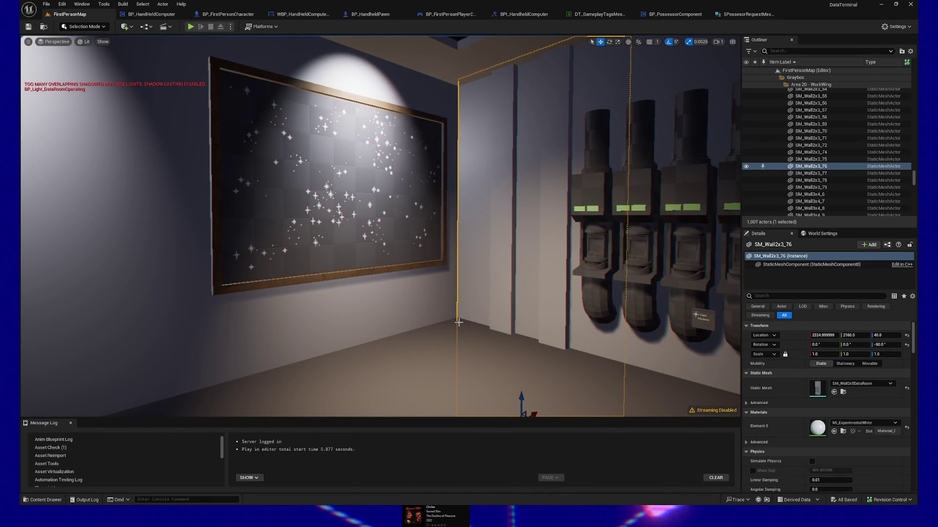
Open WBP_HandHeldComputerBase's Event Graph showing the Leave event and the FOCUS LOST print
{"action": "left_click", "coordinate": [297, 16]}
{"action": "mouse_move", "coordinate": [559, 233]}
{"action": "left_mouse_down"}
{"action": "mouse_move", "coordinate": [471, 183]}
{"action": "mouse_move", "coordinate": [444, 105]}
{"action": "left_mouse_up"}
{"action": "scroll", "coordinate": [471, 183], "scroll_direction": "up", "scroll_amount": 2}
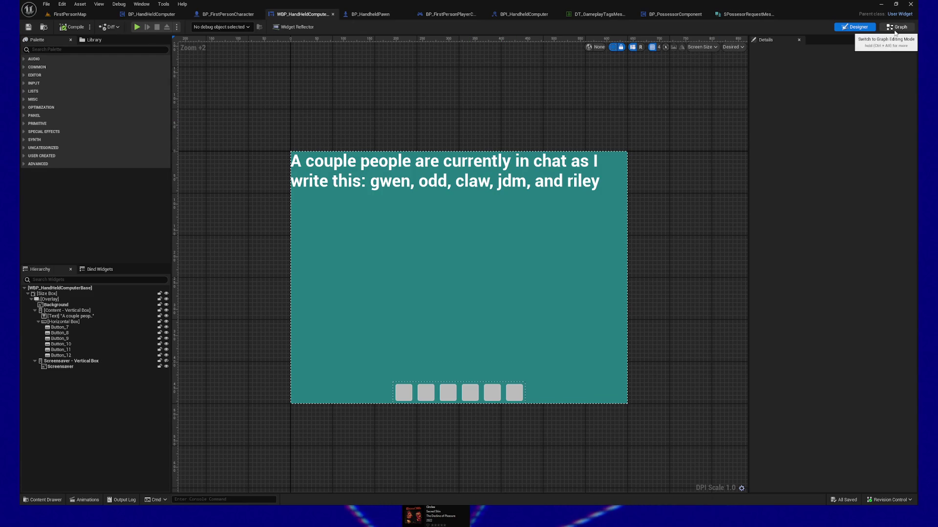
{"action": "left_click", "coordinate": [897, 28]}
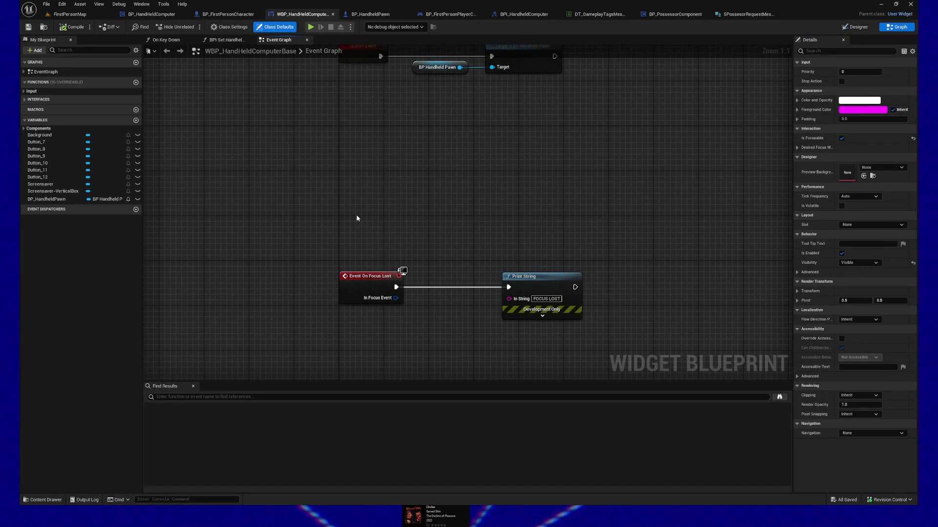
{"action": "mouse_move", "coordinate": [326, 181]}
{"action": "left_mouse_down"}
{"action": "mouse_move", "coordinate": [316, 199]}
{"action": "mouse_move", "coordinate": [377, 185]}
{"action": "left_mouse_up"}
{"action": "left_click_drag", "start_coordinate": [328, 166], "coordinate": [327, 185]}
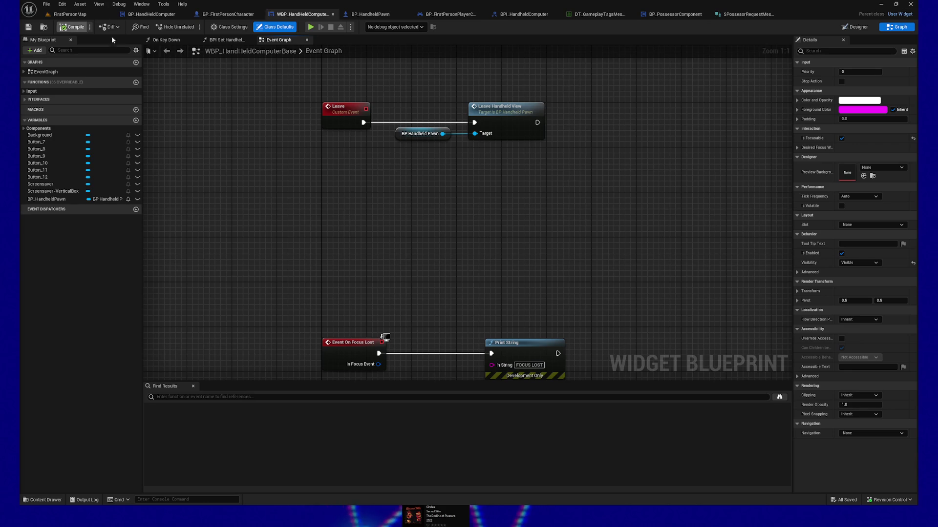
Align the FOCUS LOST Print String node with Leave Handheld View, then deselect both
{"action": "left_click_drag", "start_coordinate": [538, 320], "coordinate": [528, 346]}
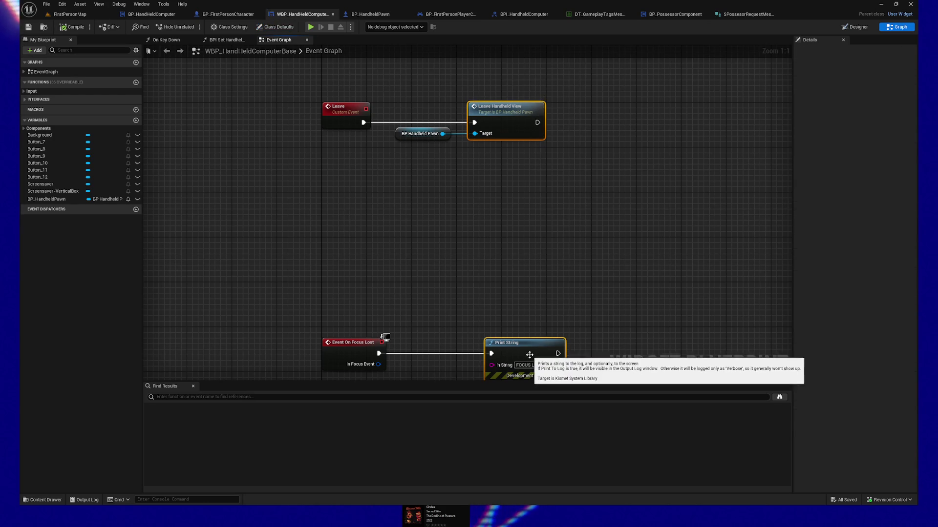
{"action": "key", "text": "shift+a"}
{"action": "left_click", "coordinate": [486, 241]}
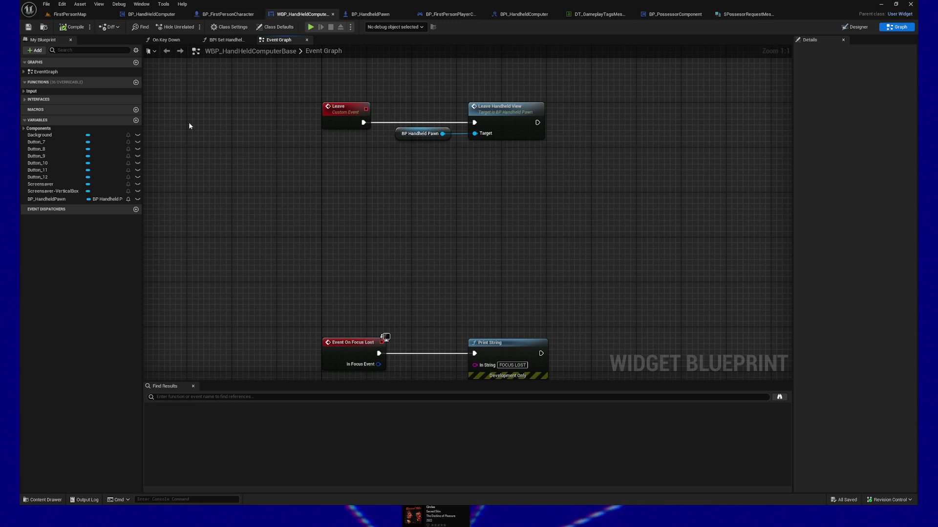
Open the On Key Down function and view its key queries, OR, Branch, Leave and Return Node
{"action": "left_click", "coordinate": [166, 41]}
{"action": "scroll", "coordinate": [359, 119], "scroll_direction": "up", "scroll_amount": 3}
{"action": "left_click_drag", "start_coordinate": [545, 107], "coordinate": [471, 106]}
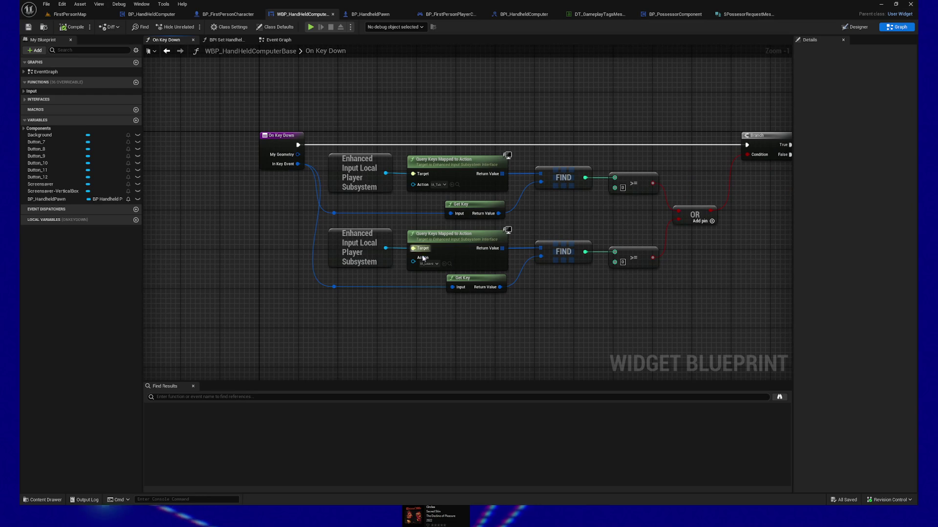
{"action": "left_click_drag", "start_coordinate": [469, 331], "coordinate": [391, 334]}
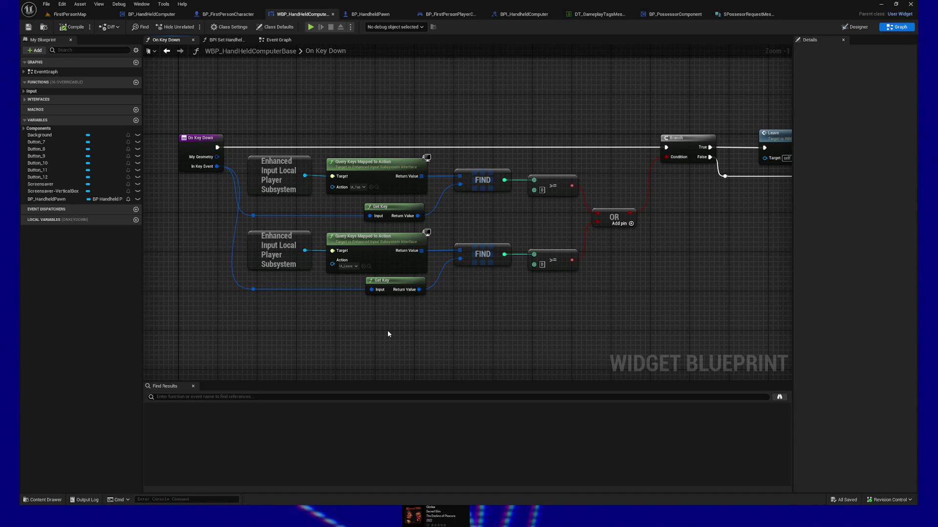
{"action": "mouse_move", "coordinate": [566, 309]}
{"action": "left_mouse_down"}
{"action": "mouse_move", "coordinate": [474, 299]}
{"action": "mouse_move", "coordinate": [574, 291]}
{"action": "left_mouse_up"}
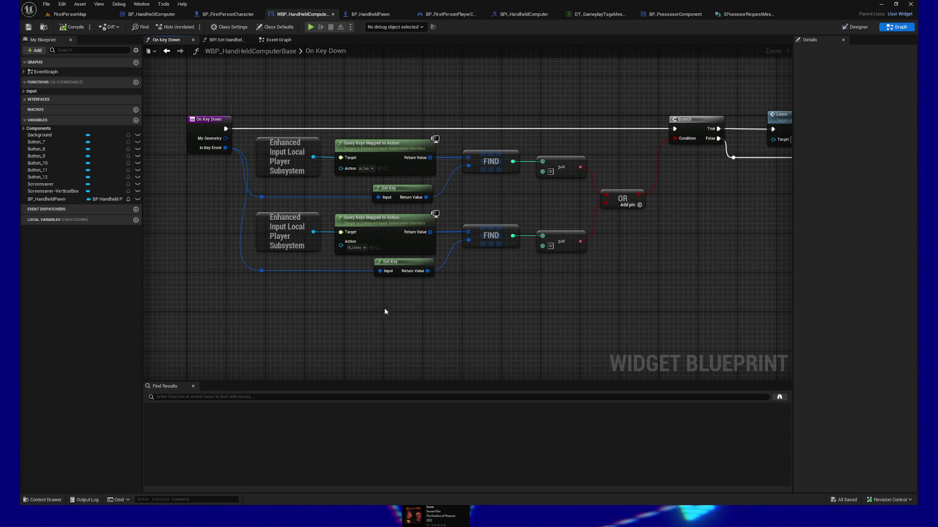
{"action": "left_click_drag", "start_coordinate": [407, 317], "coordinate": [339, 331]}
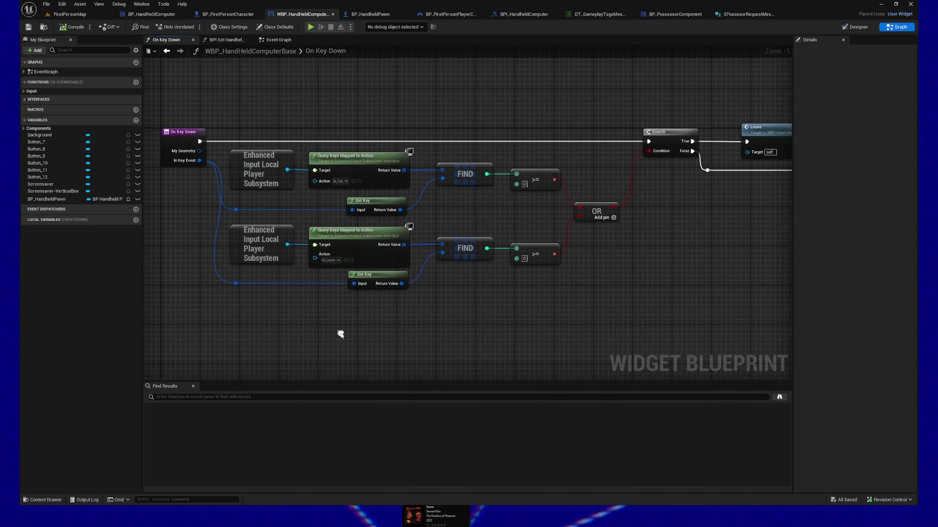
{"action": "left_click_drag", "start_coordinate": [646, 305], "coordinate": [425, 313]}
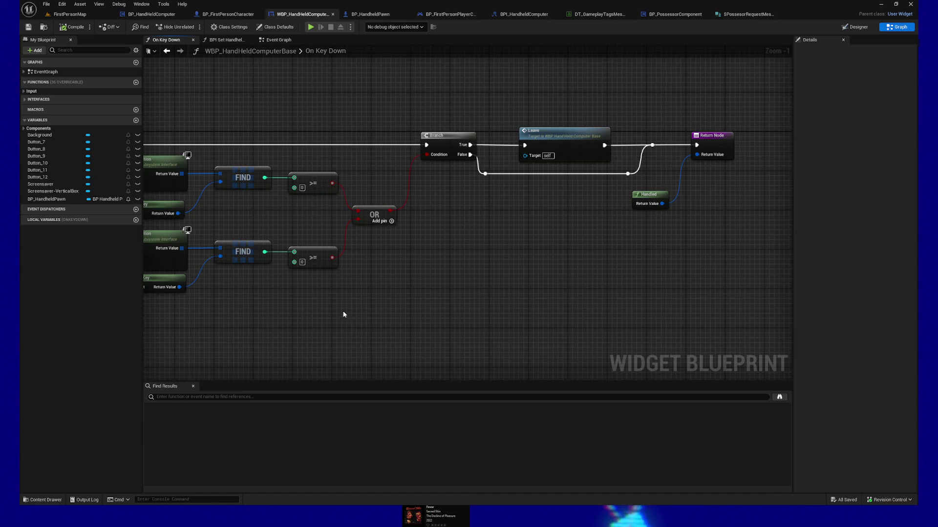
{"action": "left_click_drag", "start_coordinate": [345, 315], "coordinate": [489, 299]}
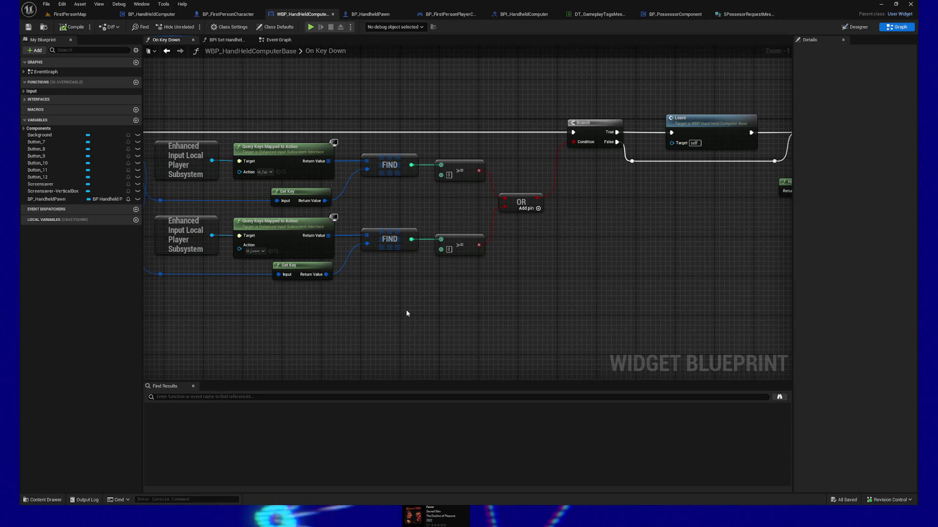
{"action": "mouse_move", "coordinate": [387, 302]}
{"action": "left_mouse_down"}
{"action": "mouse_move", "coordinate": [345, 306]}
{"action": "mouse_move", "coordinate": [555, 295]}
{"action": "mouse_move", "coordinate": [507, 312]}
{"action": "left_mouse_up"}
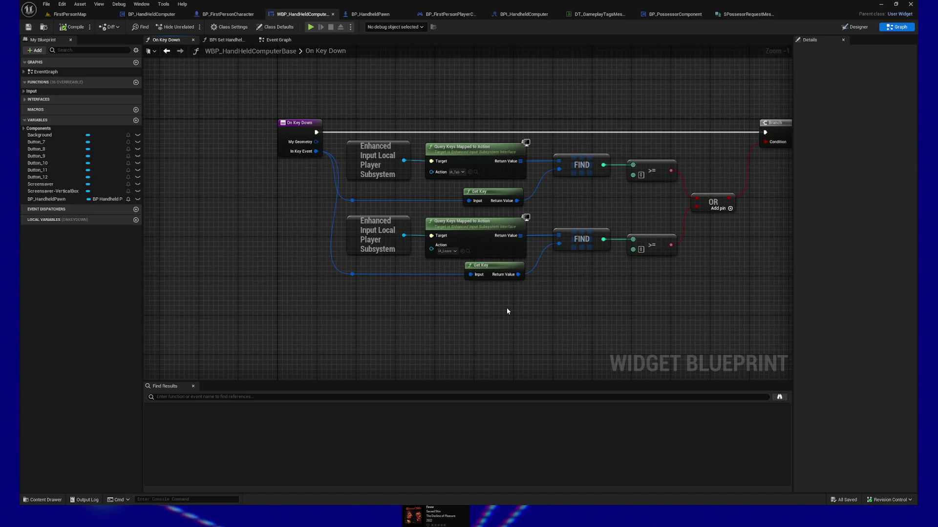
{"action": "left_click_drag", "start_coordinate": [506, 293], "coordinate": [454, 329]}
{"action": "scroll", "coordinate": [355, 327], "scroll_direction": "up", "scroll_amount": 2}
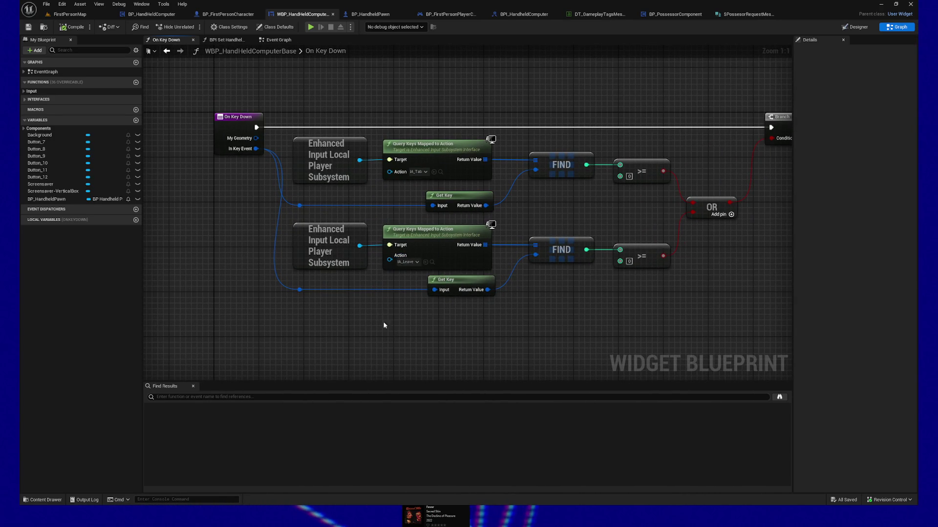
{"action": "scroll", "coordinate": [389, 324], "scroll_direction": "down", "scroll_amount": 2}
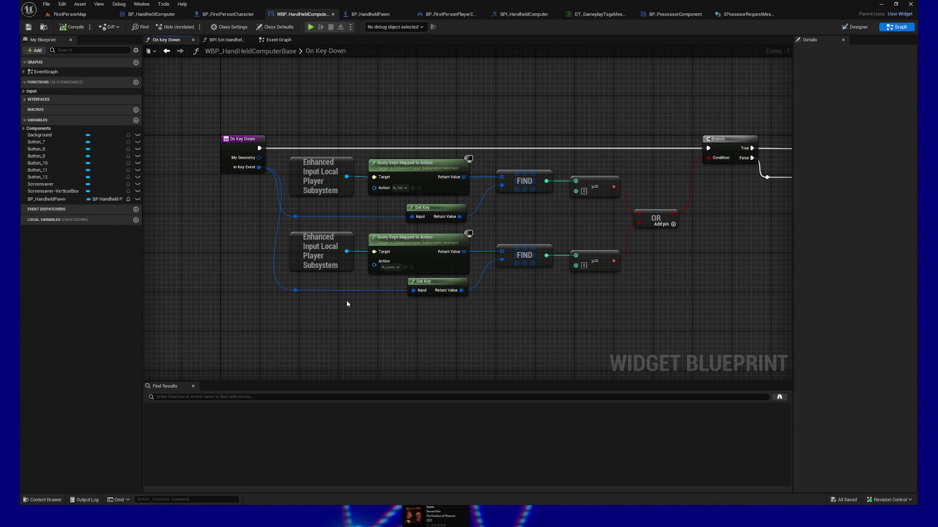
{"action": "left_click_drag", "start_coordinate": [347, 304], "coordinate": [358, 287]}
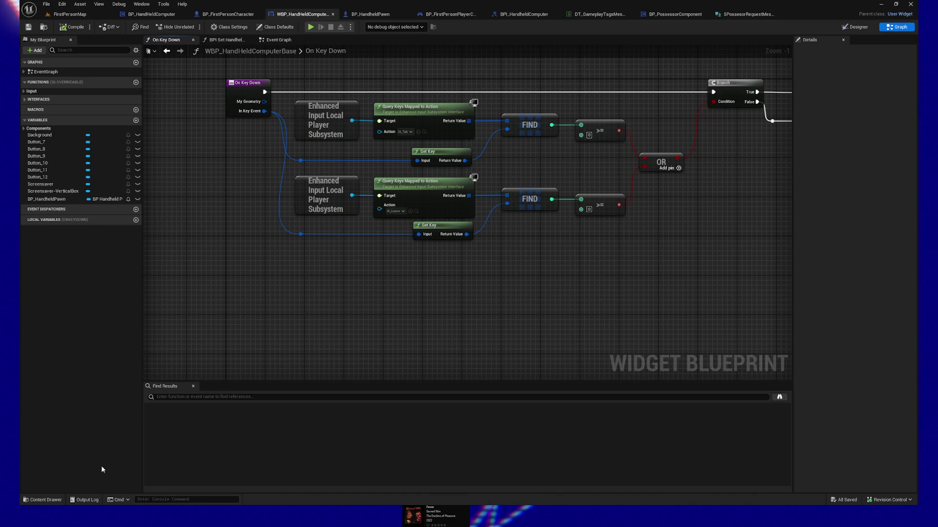
Search the node list for 'keys mapped', then clear and dismiss the fruitless search
{"action": "right_click", "coordinate": [347, 305]}
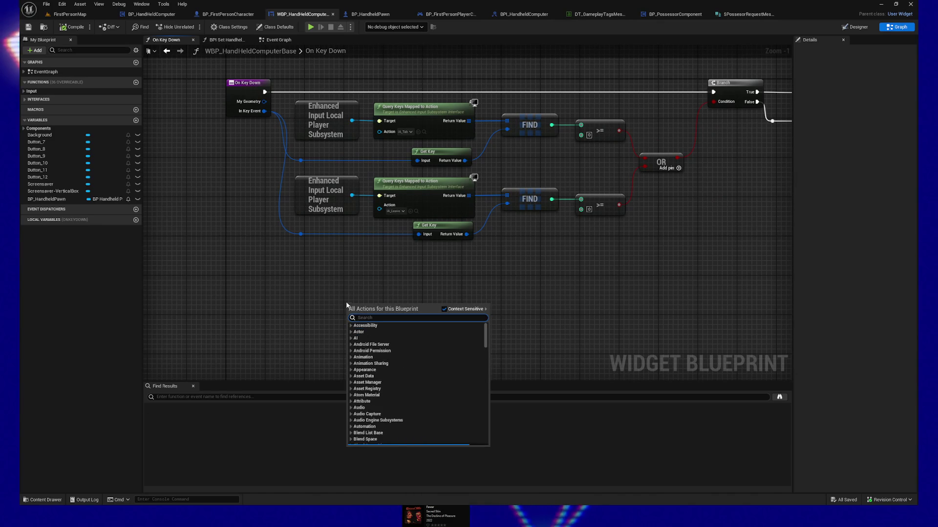
{"action": "type", "text": "queryy"}
{"action": "key", "text": "BackSpace"}
{"action": "type", "text": "jk="}
{"action": "key", "text": "BackSpace"}
{"action": "key", "text": "BackSpace"}
{"action": "key", "text": "BackSpace"}
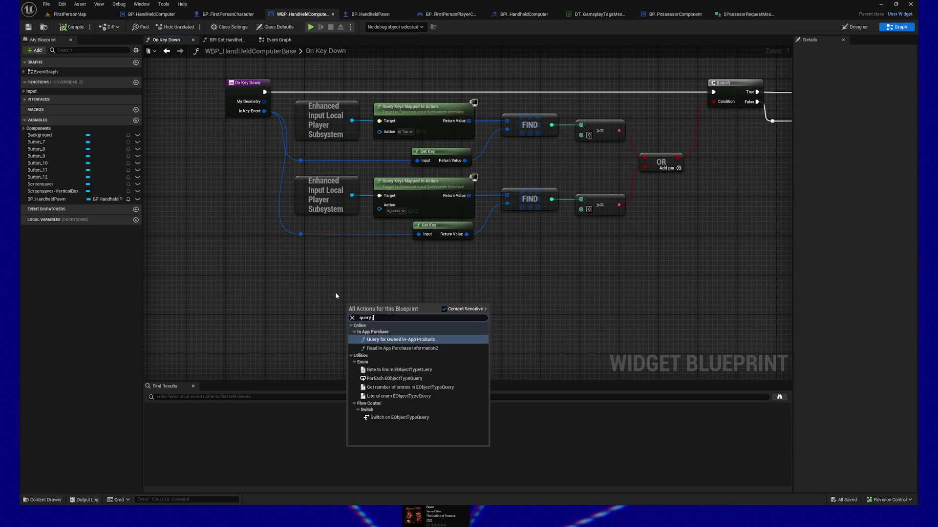
{"action": "type", "text": "key mapp"}
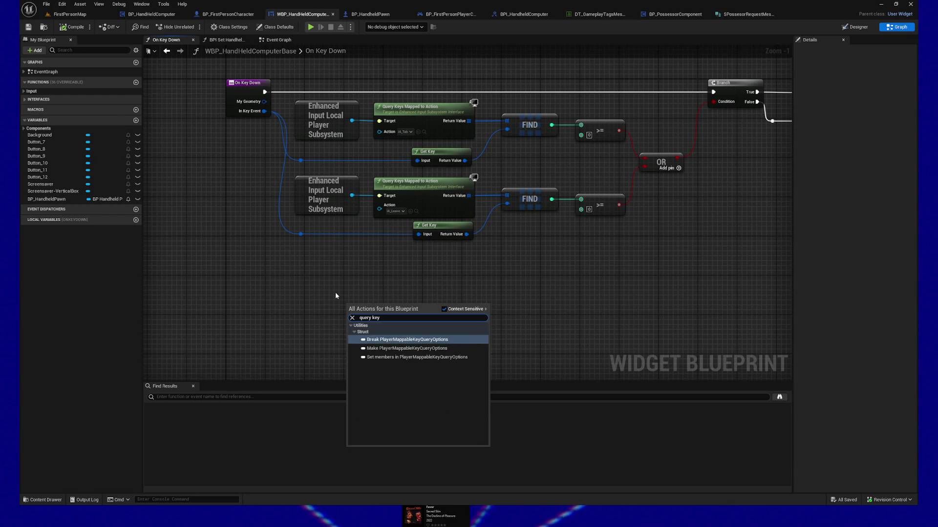
{"action": "key", "text": "BackSpace"}
{"action": "key", "text": "BackSpace"}
{"action": "key", "text": "BackSpace"}
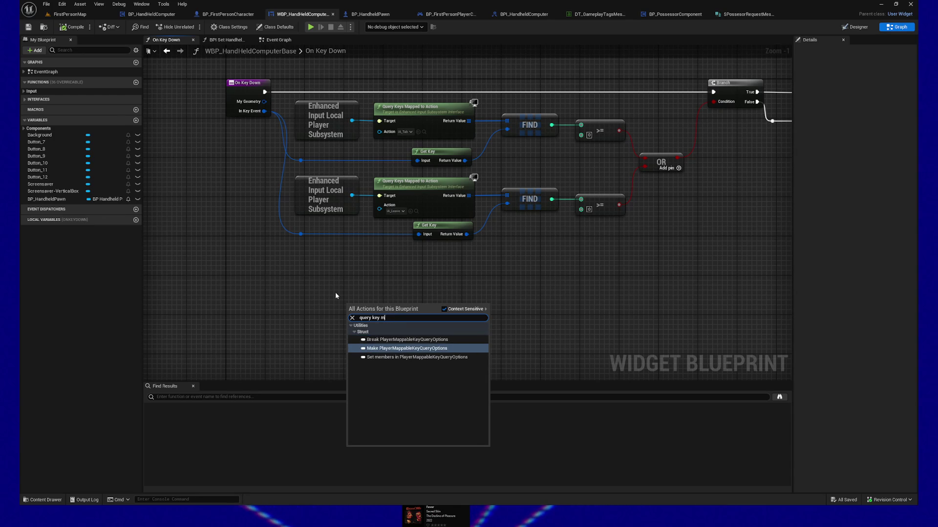
{"action": "type", "text": "s mapped"}
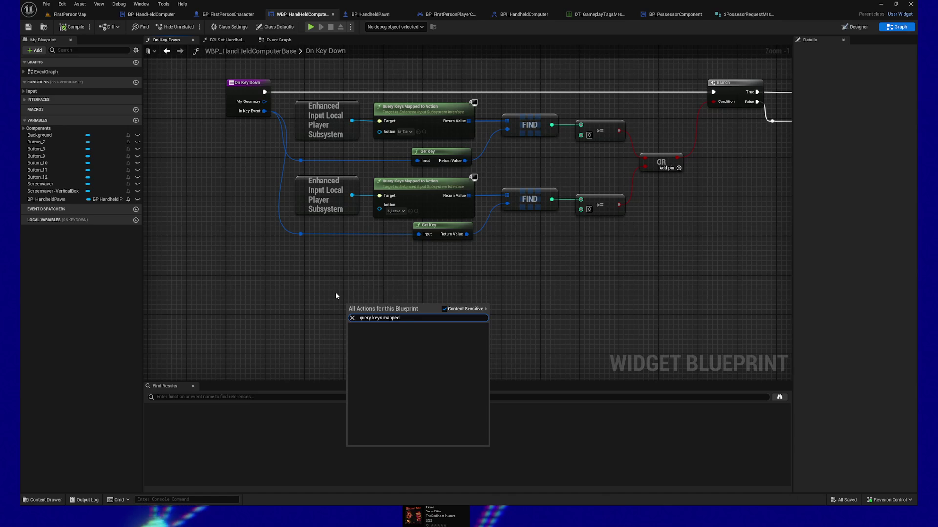
{"action": "key", "text": "ctrl+a"}
{"action": "key", "text": "BackSpace"}
{"action": "left_click", "coordinate": [307, 311]}
Add a Get Enhanced Input Local Player Subsystem node below the two existing rows
{"action": "right_click", "coordinate": [307, 312]}
{"action": "type", "text": "get enhanced "}
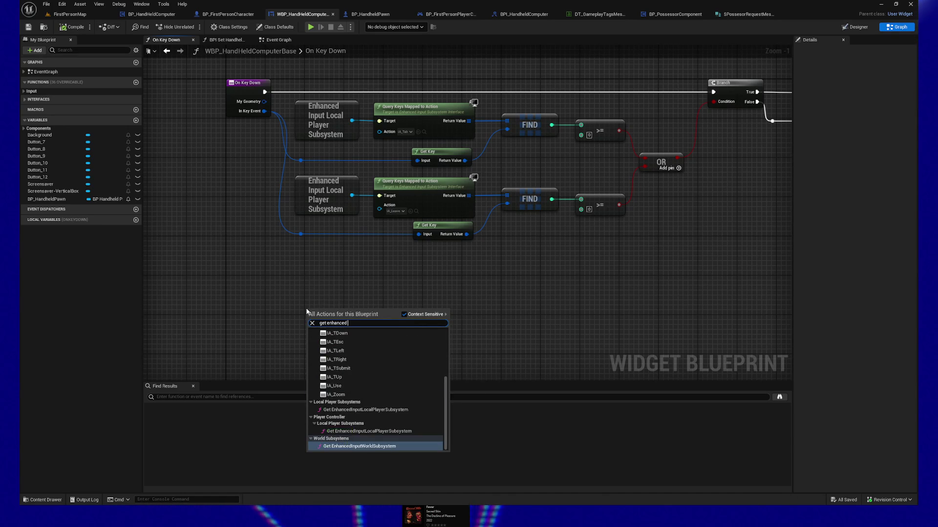
{"action": "type", "text": "input loc"}
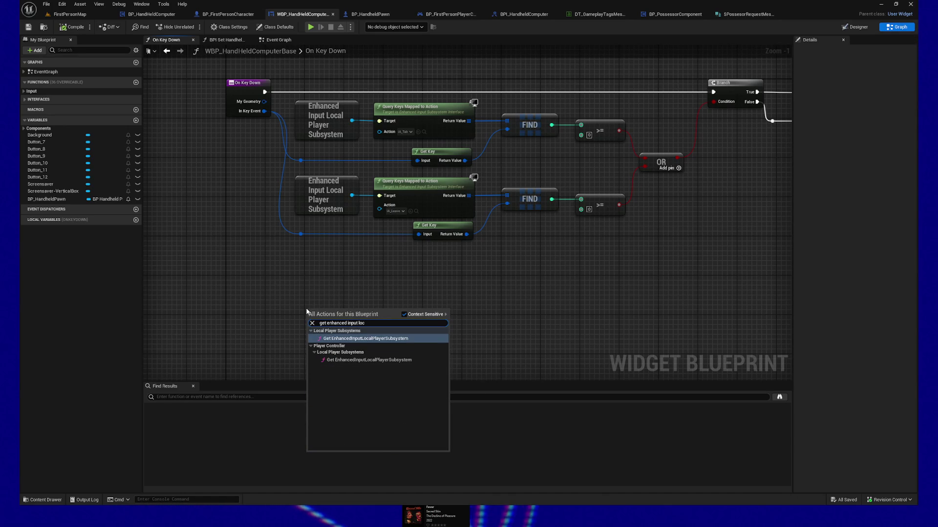
{"action": "key", "text": "Return"}
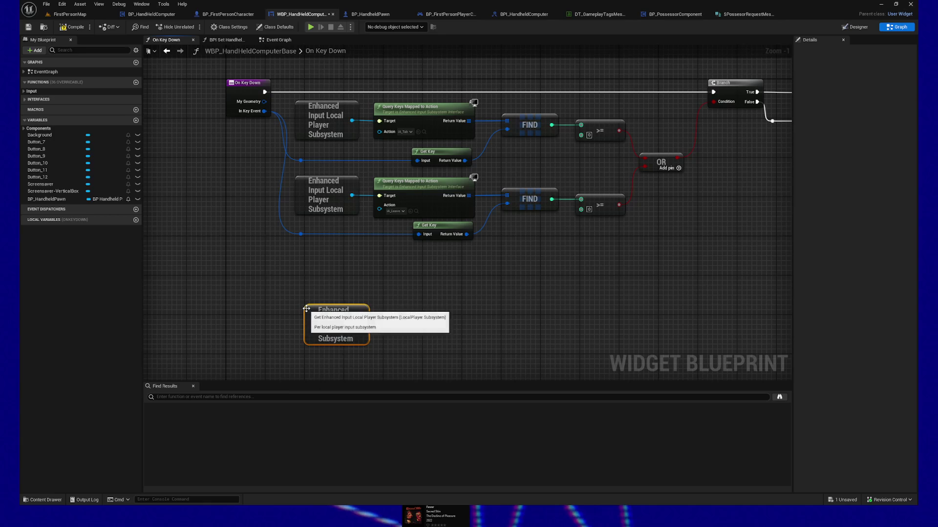
{"action": "left_click_drag", "start_coordinate": [321, 292], "coordinate": [316, 282]}
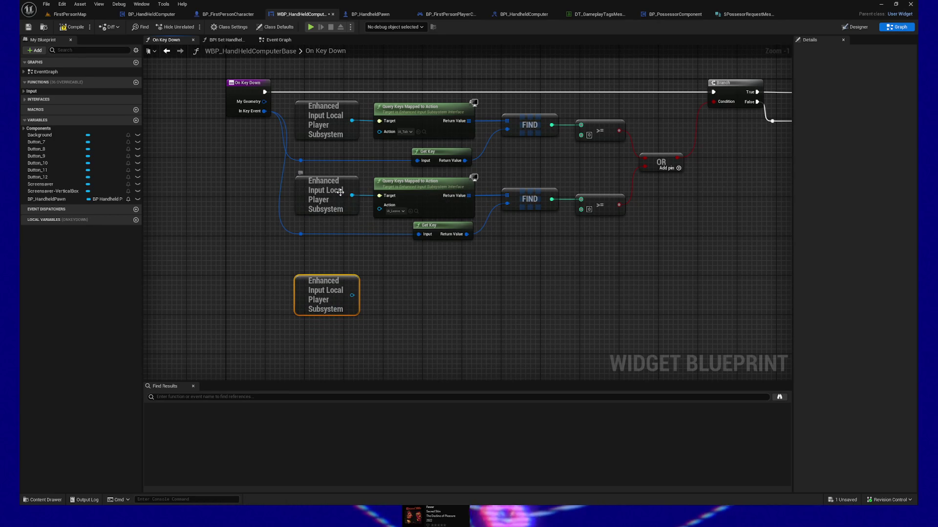
Add a Query Keys Mapped to Action node wired from the new subsystem's output
{"action": "left_click_drag", "start_coordinate": [389, 276], "coordinate": [366, 266]}
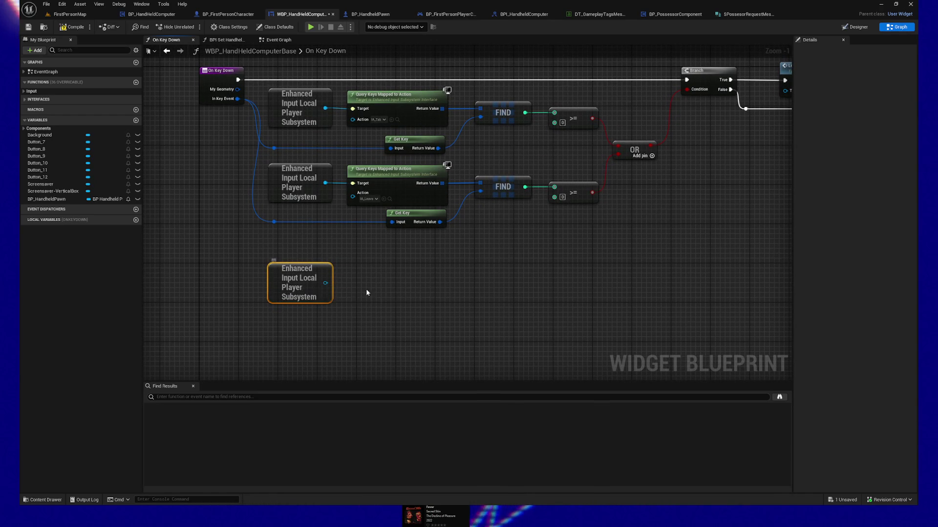
{"action": "left_click_drag", "start_coordinate": [367, 293], "coordinate": [389, 297]}
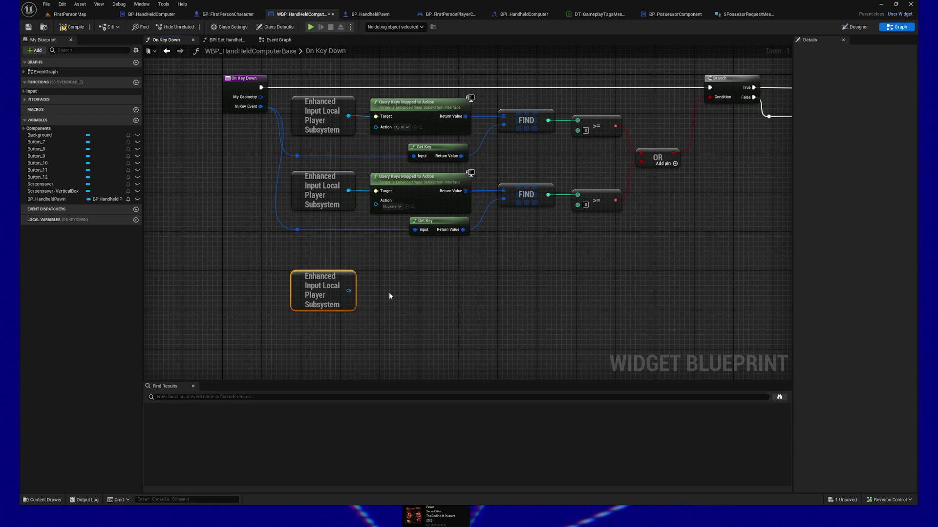
{"action": "left_click_drag", "start_coordinate": [346, 309], "coordinate": [394, 312]}
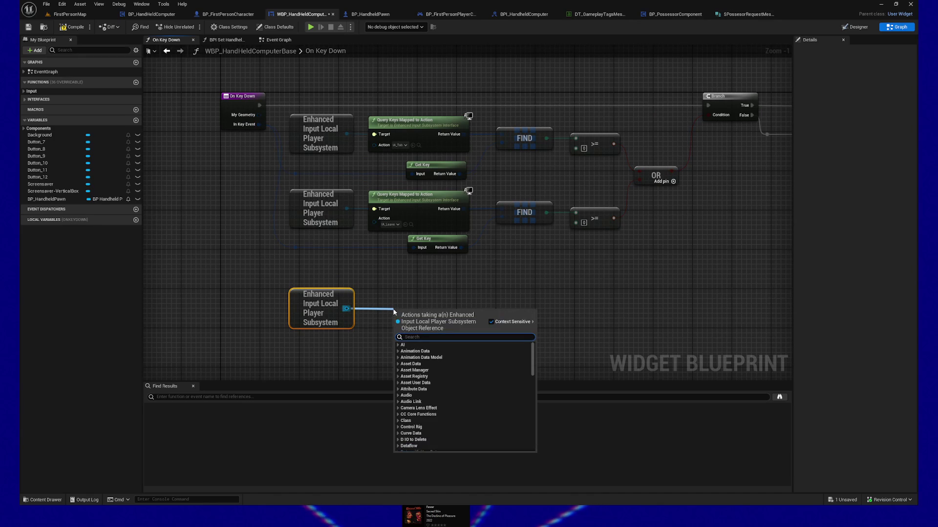
{"action": "type", "text": "query m"}
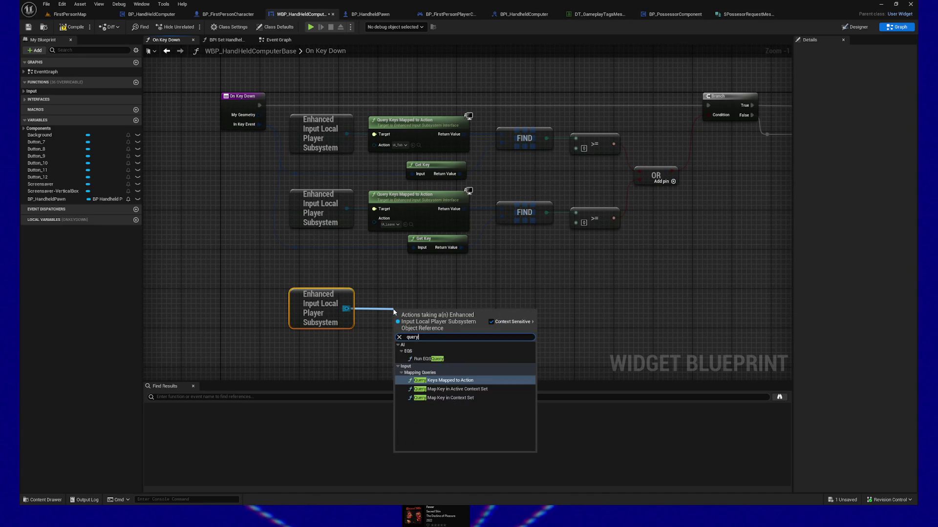
{"action": "key", "text": "BackSpace"}
{"action": "type", "text": "k"}
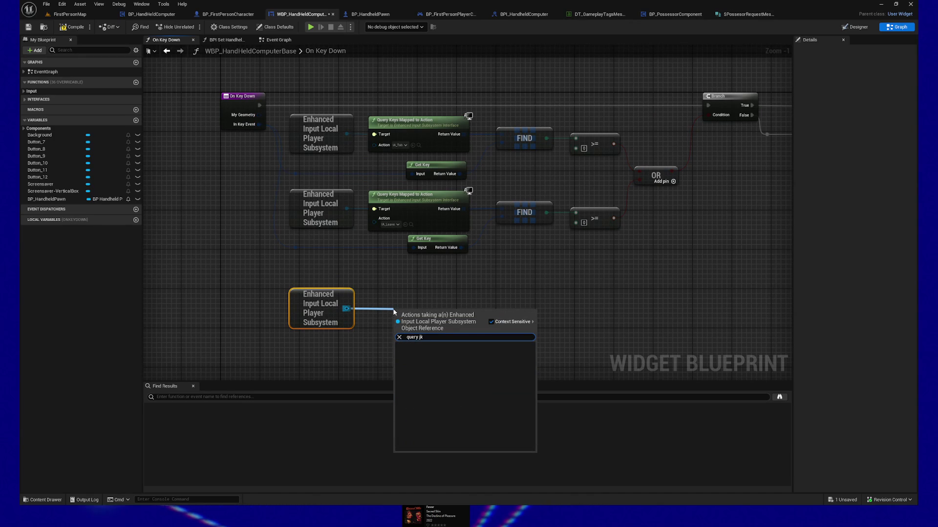
{"action": "type", "text": "eys"}
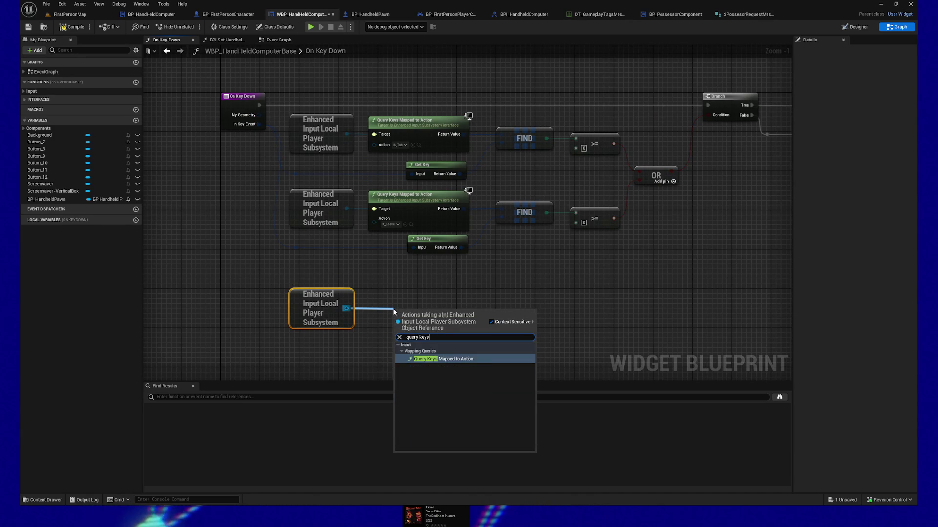
{"action": "left_click", "coordinate": [430, 359]}
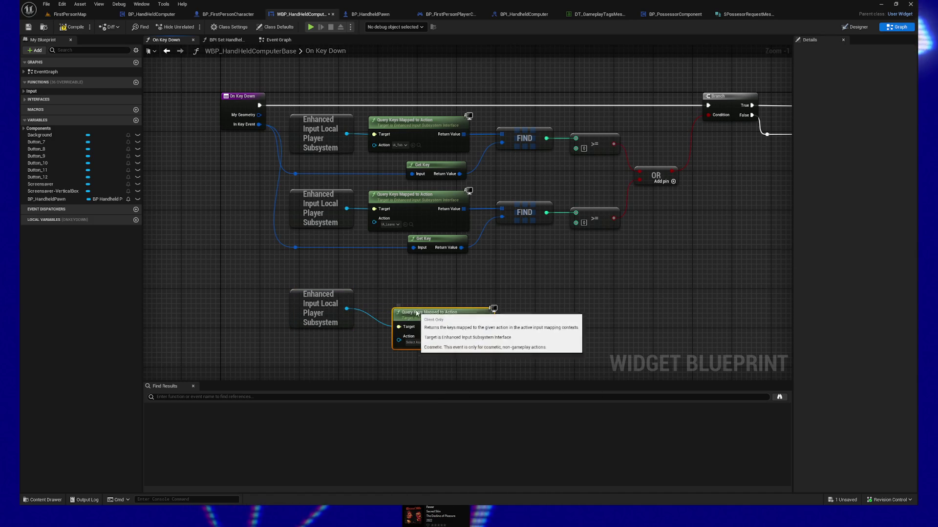
Line the new Query Keys node up under the middle one, then deselect
{"action": "mouse_move", "coordinate": [306, 275]}
{"action": "left_mouse_down"}
{"action": "mouse_move", "coordinate": [406, 331]}
{"action": "mouse_move", "coordinate": [409, 354]}
{"action": "left_mouse_up"}
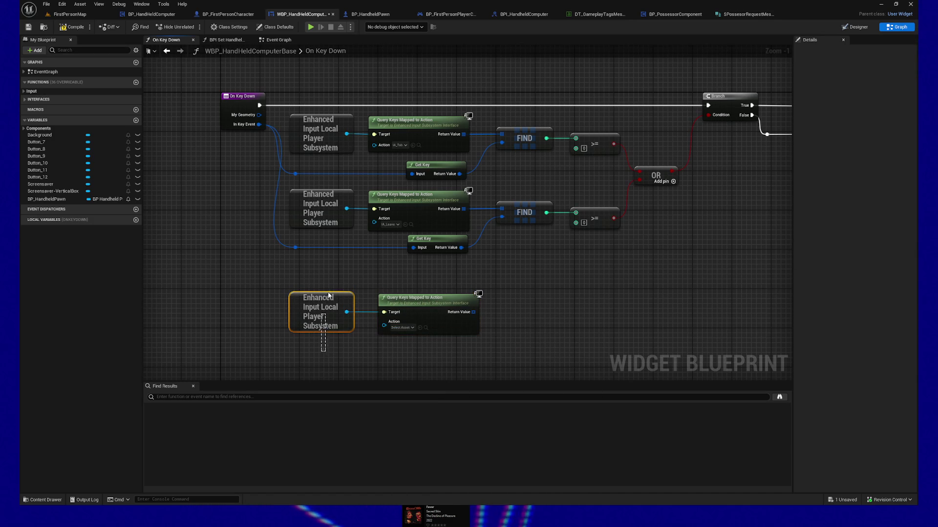
{"action": "left_click_drag", "start_coordinate": [406, 344], "coordinate": [383, 256]}
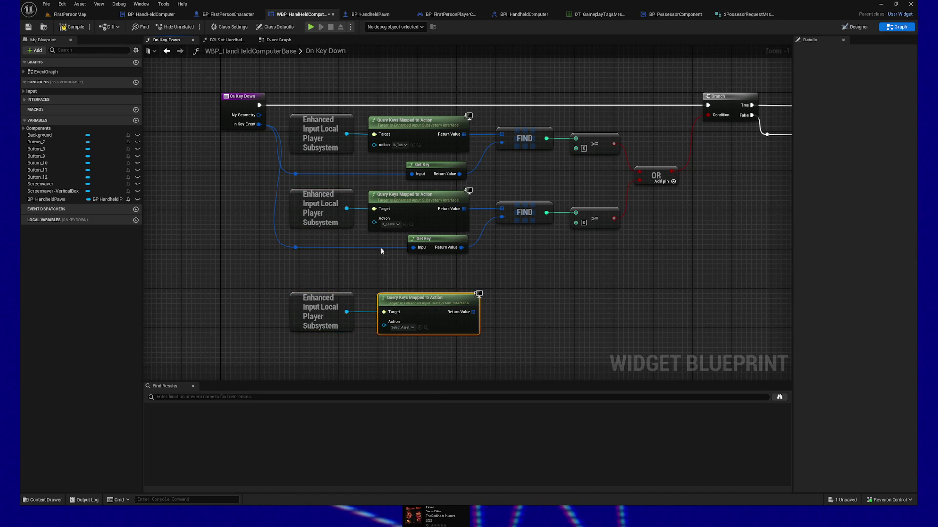
{"action": "left_click", "coordinate": [384, 230], "text": "shift"}
{"action": "key", "text": "shift+a"}
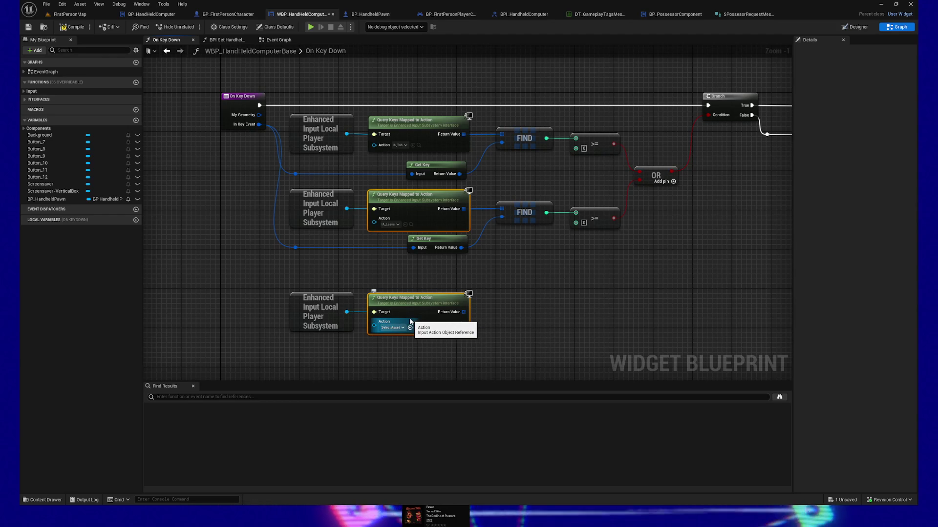
{"action": "left_click", "coordinate": [214, 314]}
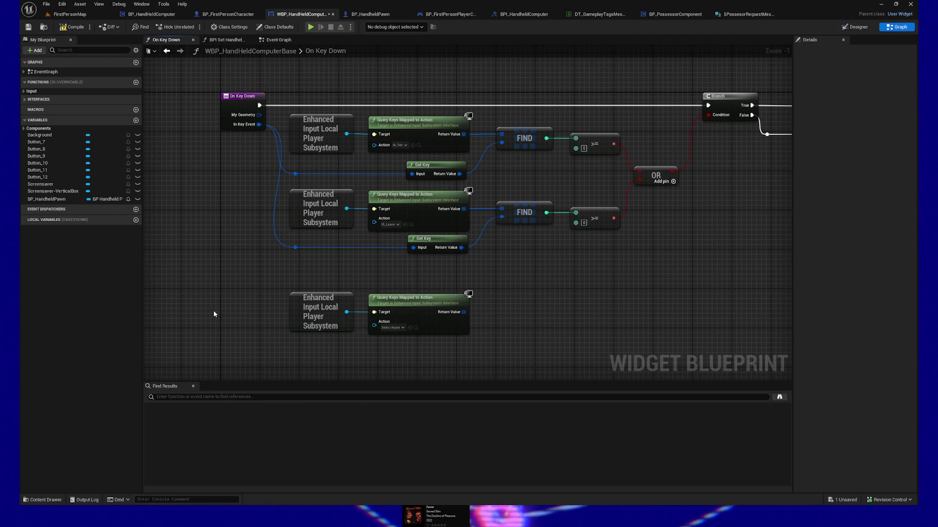
Add a Gameplay Message Subsystem node below the third key-query row
{"action": "right_click", "coordinate": [214, 314]}
{"action": "type", "text": "game"}
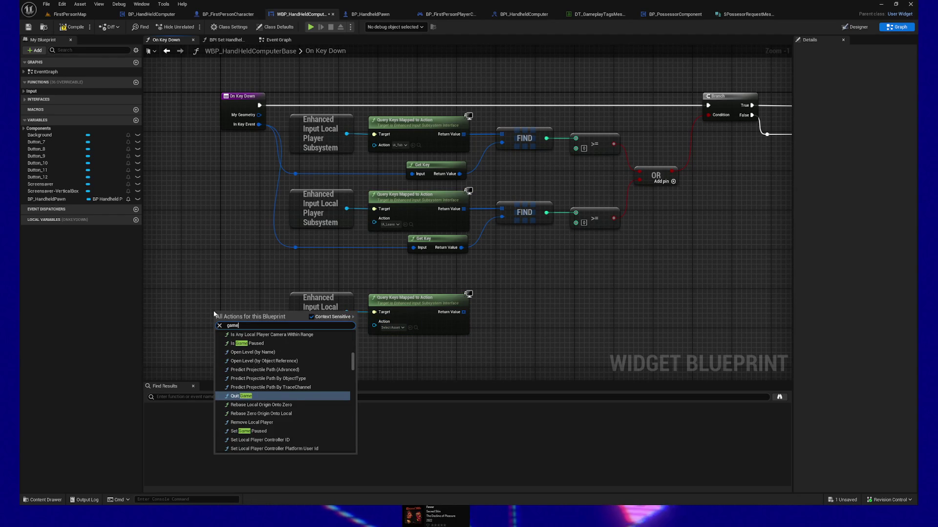
{"action": "type", "text": "play mess"}
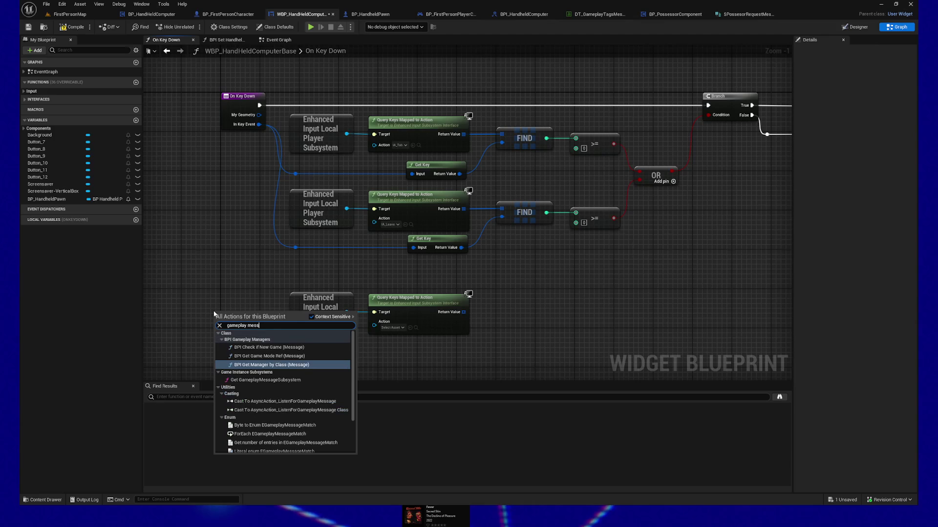
{"action": "left_click", "coordinate": [261, 381]}
{"action": "scroll", "coordinate": [249, 286], "scroll_direction": "down", "scroll_amount": 3}
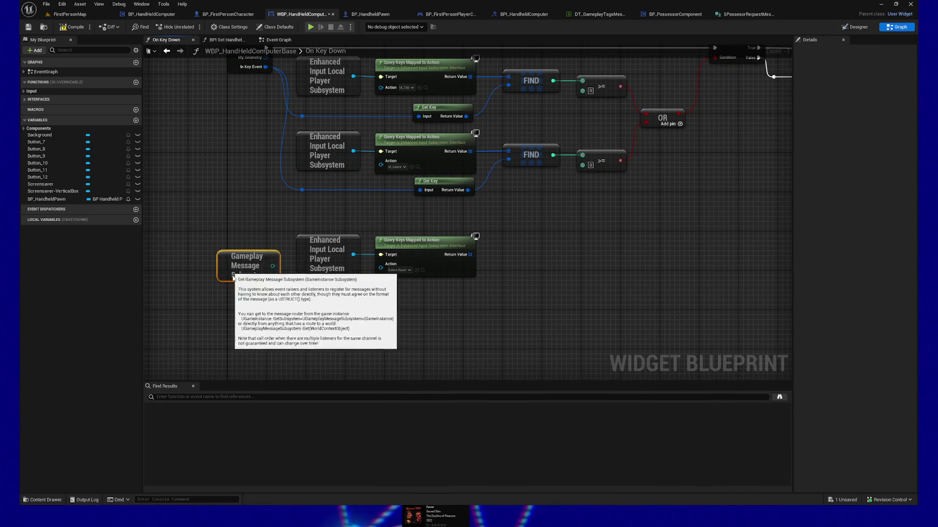
Search 'subsystems' and add an Input Device Subsystem node, placed lower and to the right
{"action": "left_click_drag", "start_coordinate": [248, 267], "coordinate": [293, 330]}
{"action": "right_click", "coordinate": [212, 290]}
{"action": "type", "text": "sub"}
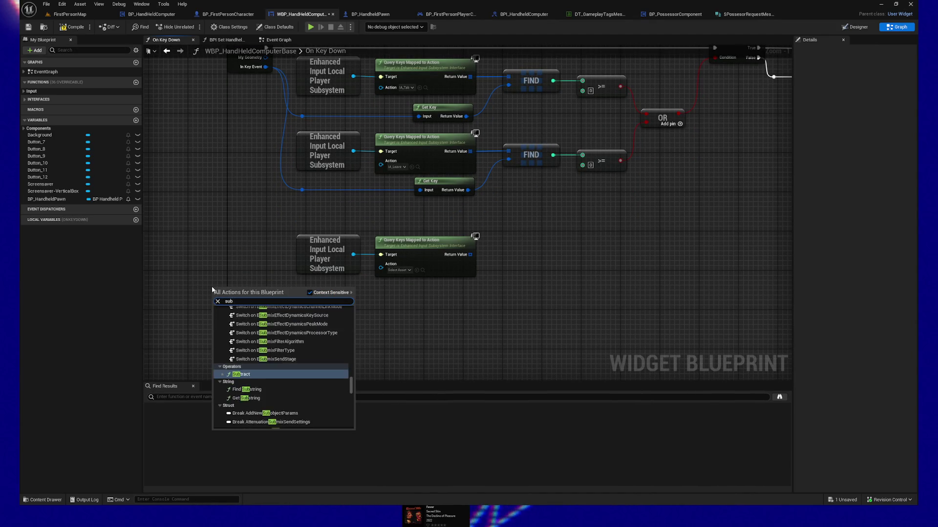
{"action": "type", "text": "systems"}
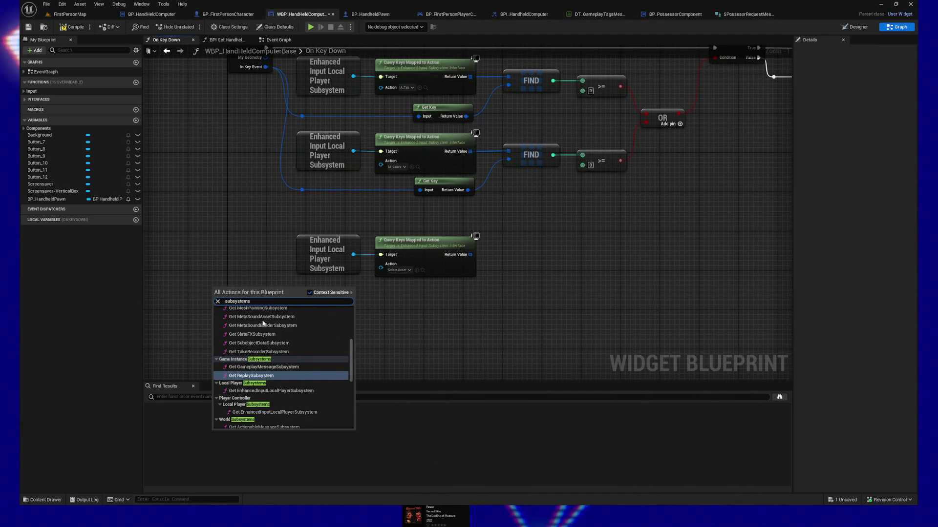
{"action": "scroll", "coordinate": [266, 398], "scroll_direction": "down", "scroll_amount": 5}
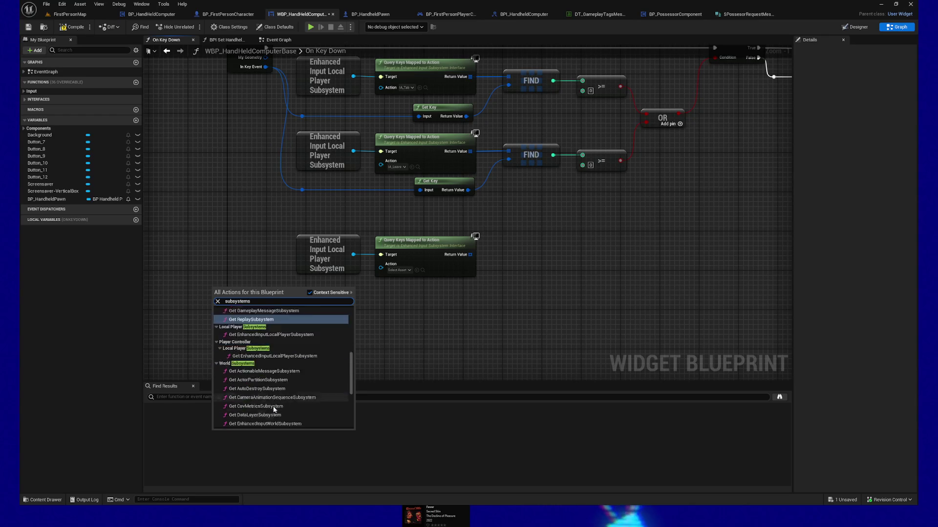
{"action": "scroll", "coordinate": [274, 410], "scroll_direction": "up", "scroll_amount": 1}
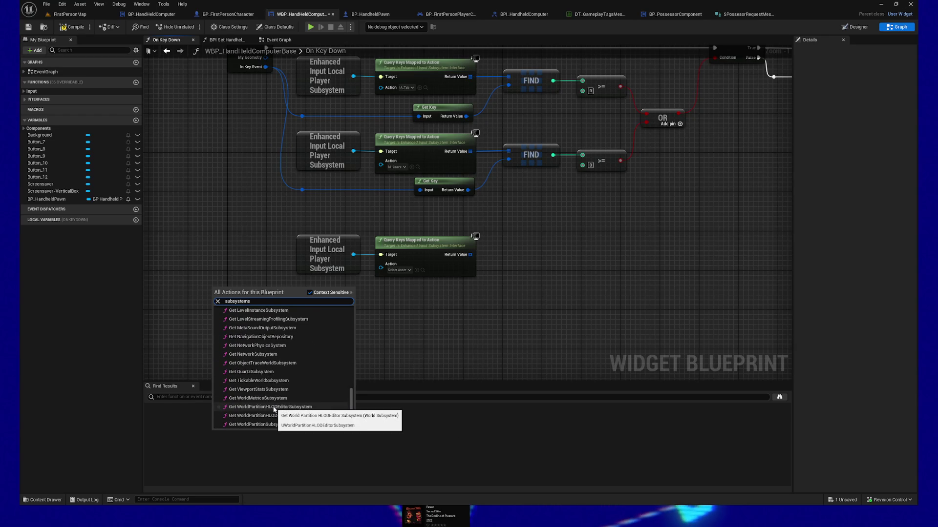
{"action": "scroll", "coordinate": [275, 410], "scroll_direction": "up", "scroll_amount": 3}
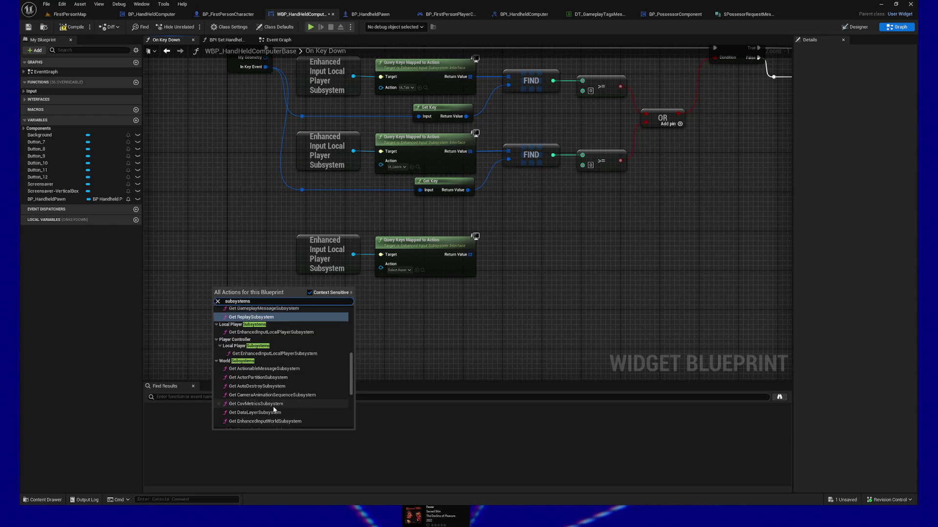
{"action": "scroll", "coordinate": [275, 410], "scroll_direction": "up", "scroll_amount": 10}
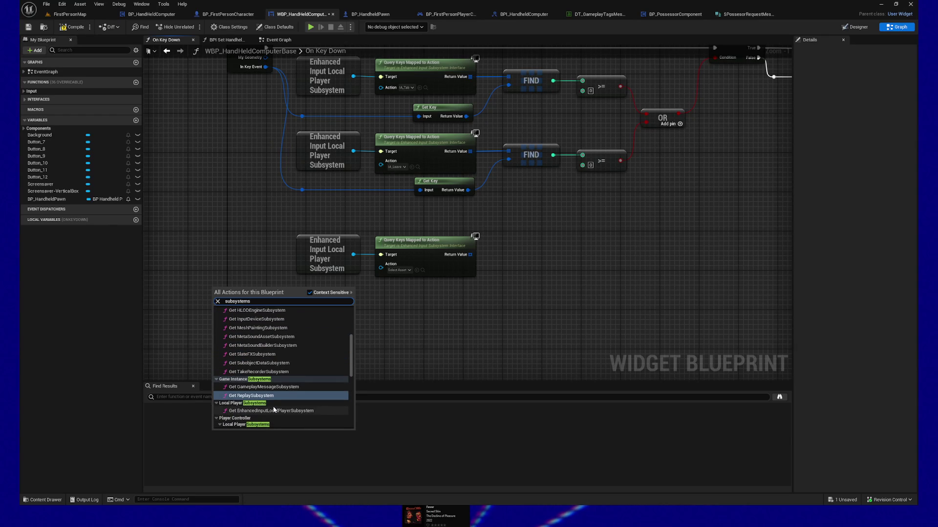
{"action": "scroll", "coordinate": [274, 411], "scroll_direction": "up", "scroll_amount": 11}
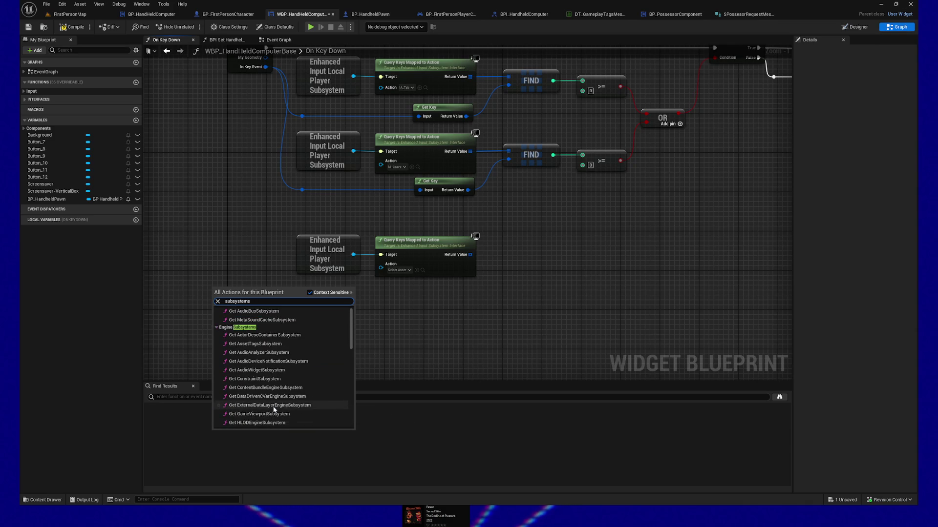
{"action": "scroll", "coordinate": [273, 410], "scroll_direction": "up", "scroll_amount": 1}
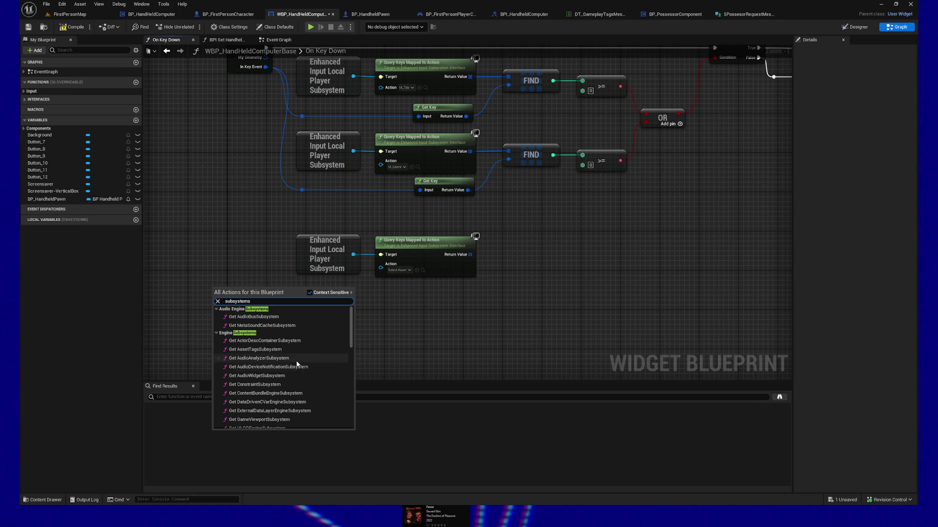
{"action": "scroll", "coordinate": [297, 371], "scroll_direction": "down", "scroll_amount": 1}
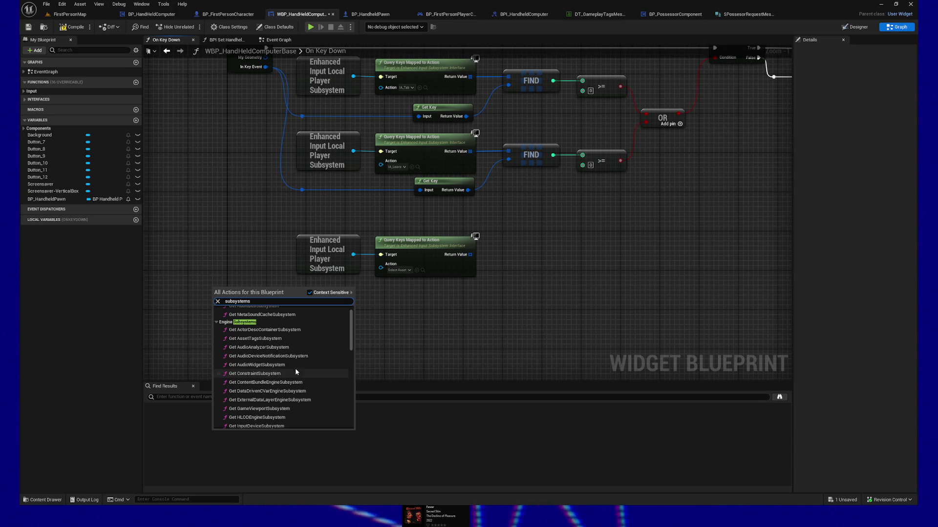
{"action": "scroll", "coordinate": [294, 368], "scroll_direction": "down", "scroll_amount": 1}
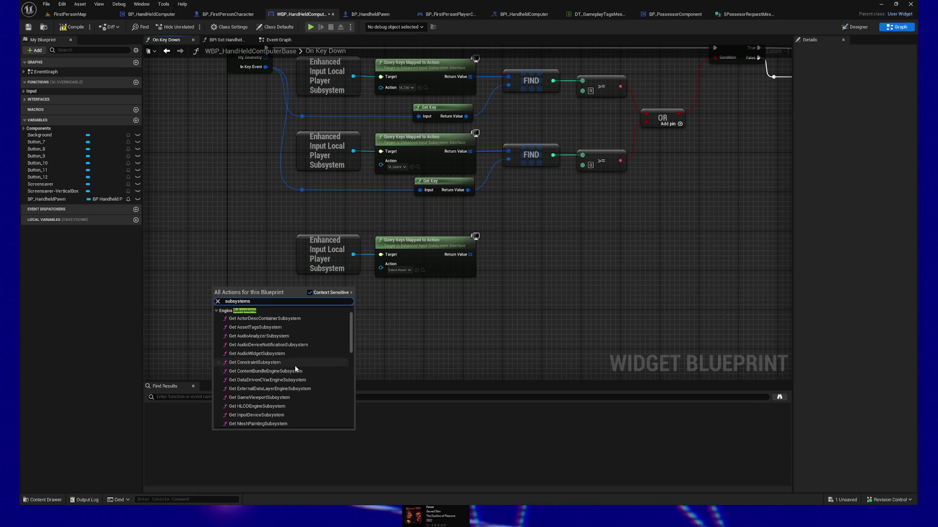
{"action": "scroll", "coordinate": [299, 374], "scroll_direction": "down", "scroll_amount": 1}
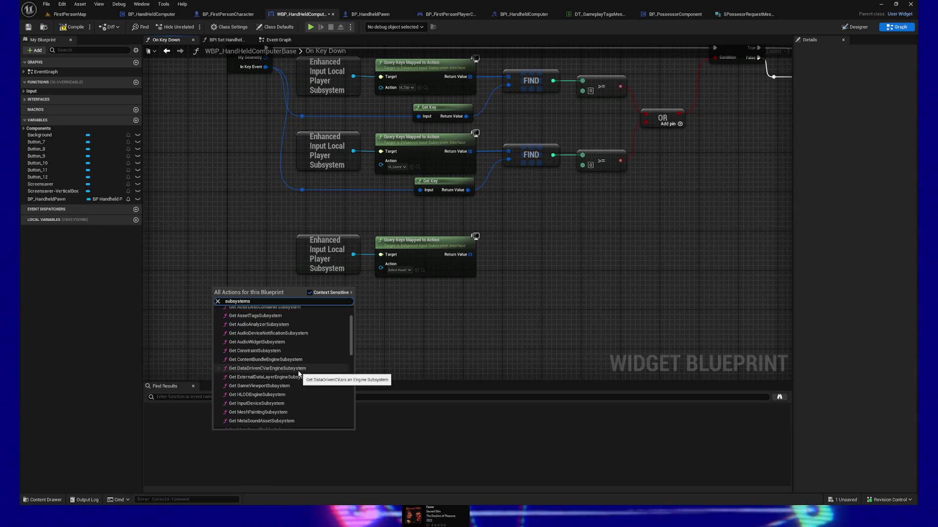
{"action": "scroll", "coordinate": [299, 374], "scroll_direction": "down", "scroll_amount": 1}
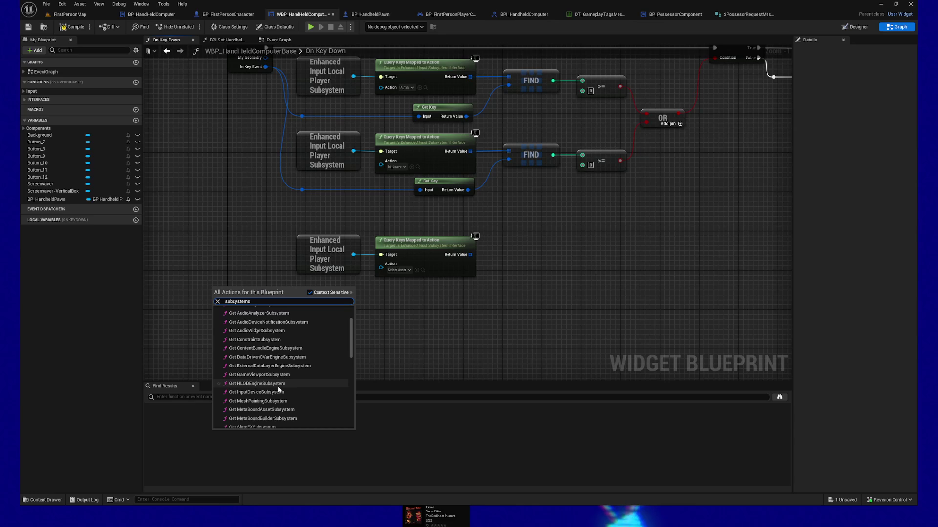
{"action": "scroll", "coordinate": [309, 389], "scroll_direction": "down", "scroll_amount": 1}
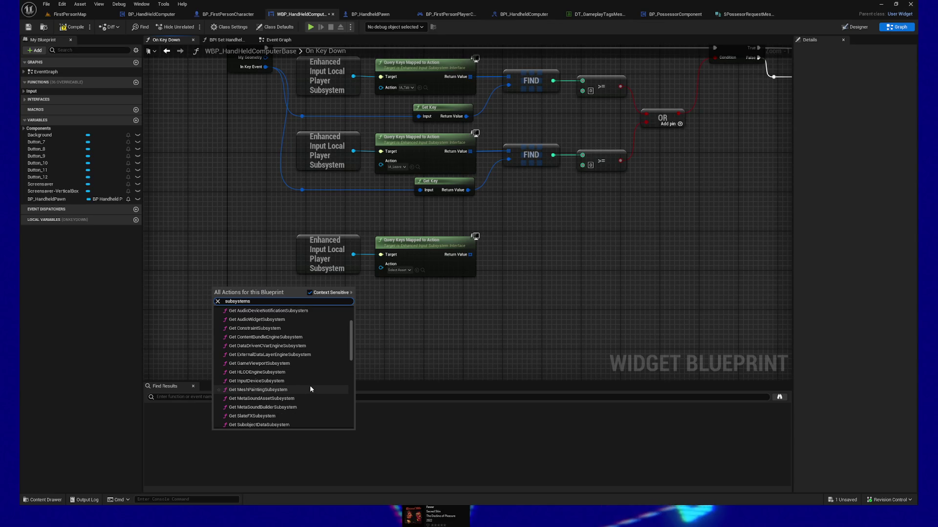
{"action": "left_click", "coordinate": [272, 382]}
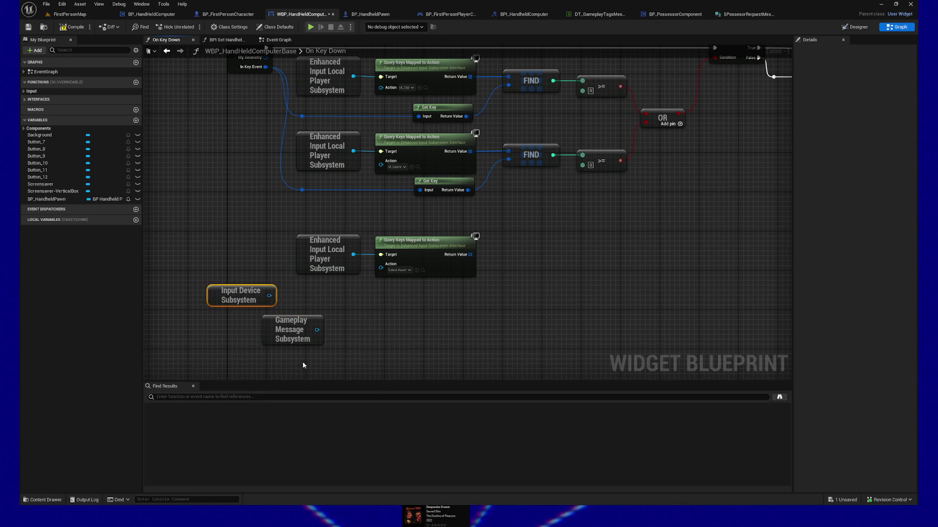
{"action": "mouse_move", "coordinate": [230, 295]}
{"action": "left_mouse_down"}
{"action": "mouse_move", "coordinate": [409, 339]}
{"action": "mouse_move", "coordinate": [509, 333]}
{"action": "left_mouse_up"}
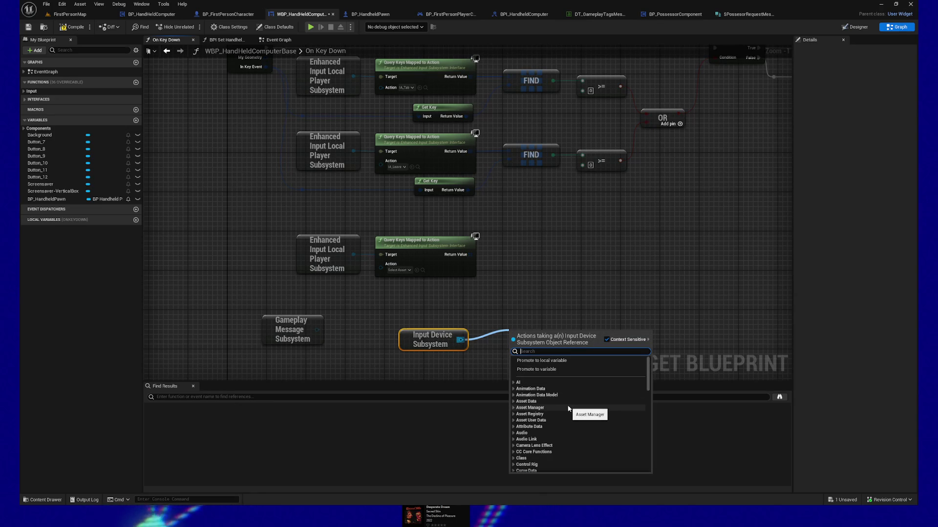
Browse the Input Device Subsystem's action categories, then close the list without adding anything
{"action": "scroll", "coordinate": [568, 408], "scroll_direction": "down", "scroll_amount": 15}
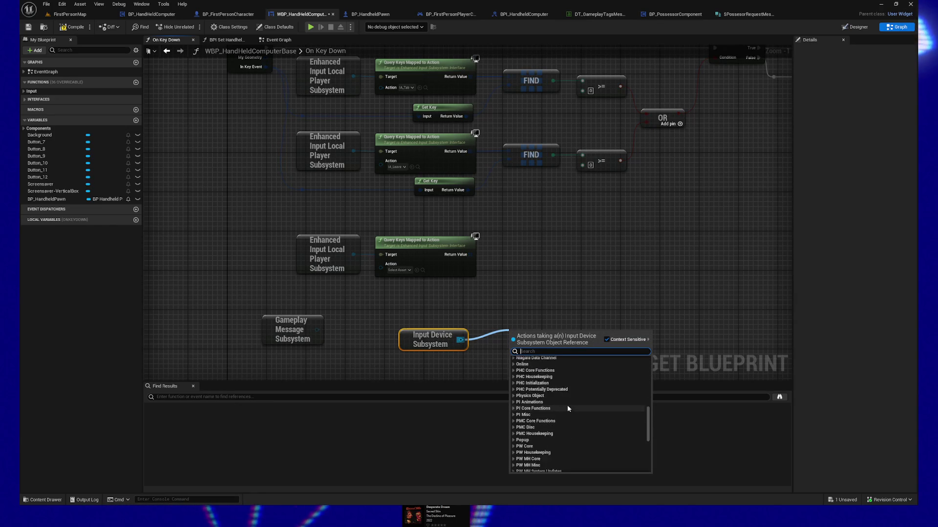
{"action": "scroll", "coordinate": [567, 406], "scroll_direction": "down", "scroll_amount": 4}
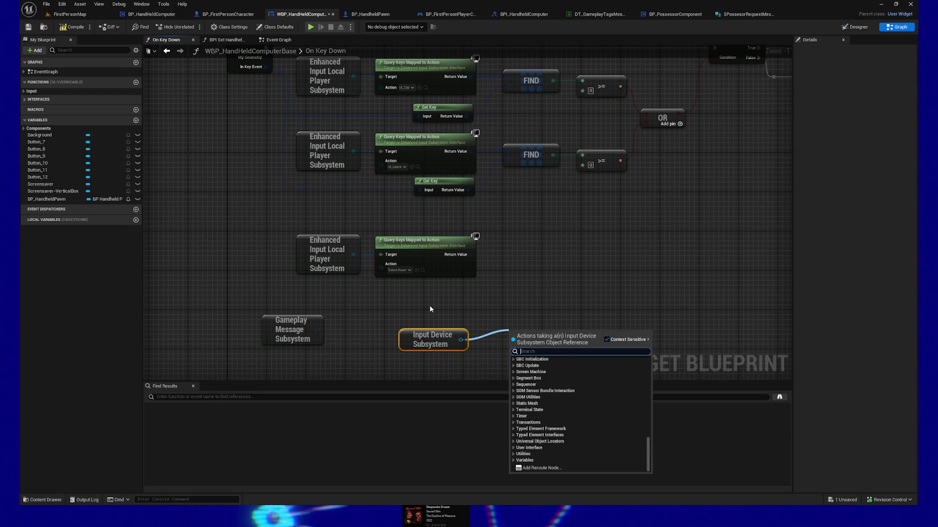
{"action": "scroll", "coordinate": [549, 399], "scroll_direction": "up", "scroll_amount": 2}
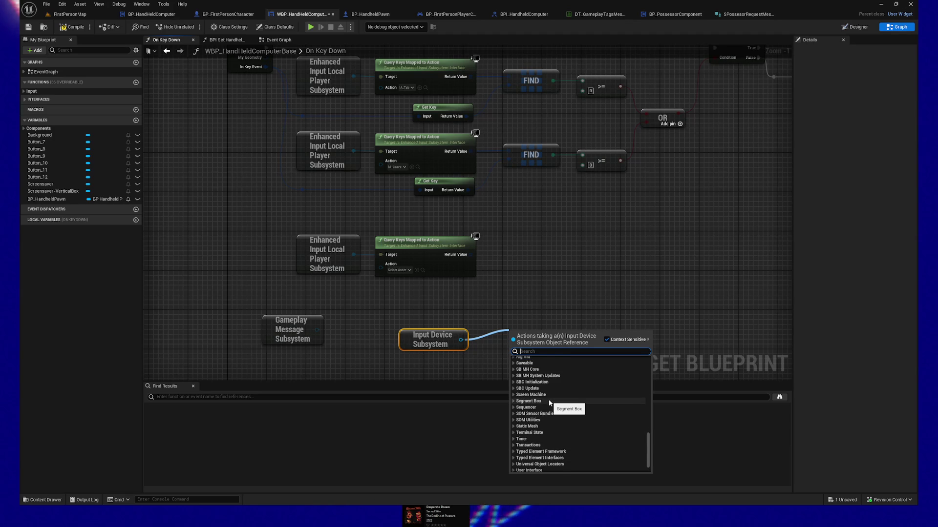
{"action": "scroll", "coordinate": [550, 403], "scroll_direction": "up", "scroll_amount": 2}
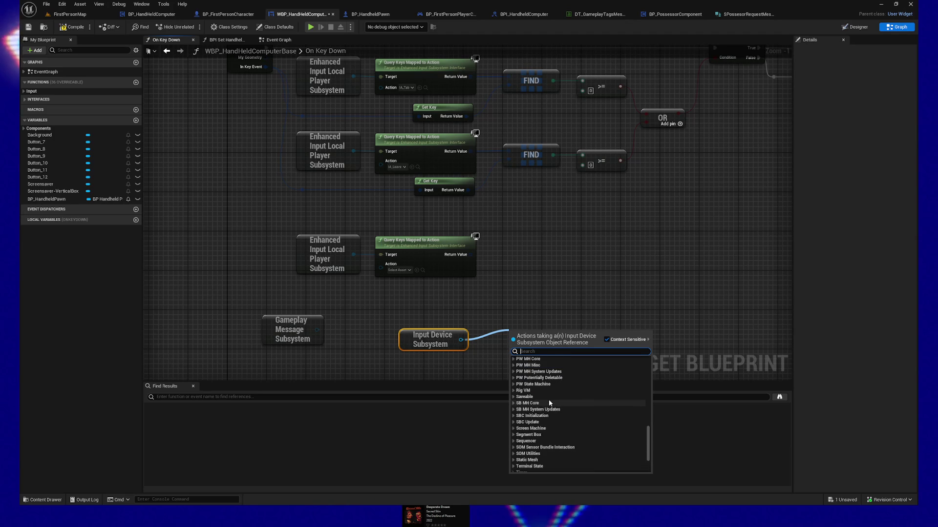
{"action": "scroll", "coordinate": [550, 403], "scroll_direction": "up", "scroll_amount": 3}
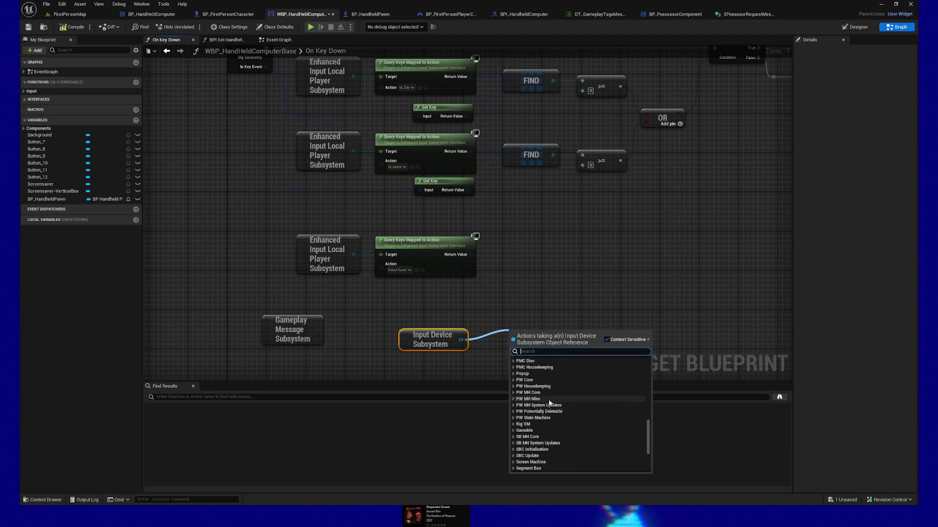
{"action": "scroll", "coordinate": [549, 399], "scroll_direction": "up", "scroll_amount": 1}
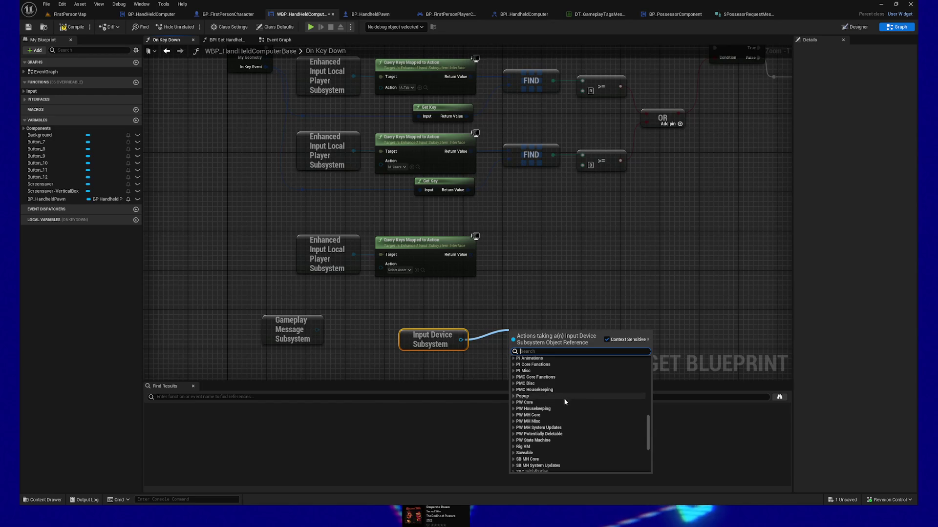
{"action": "scroll", "coordinate": [584, 402], "scroll_direction": "up", "scroll_amount": 1}
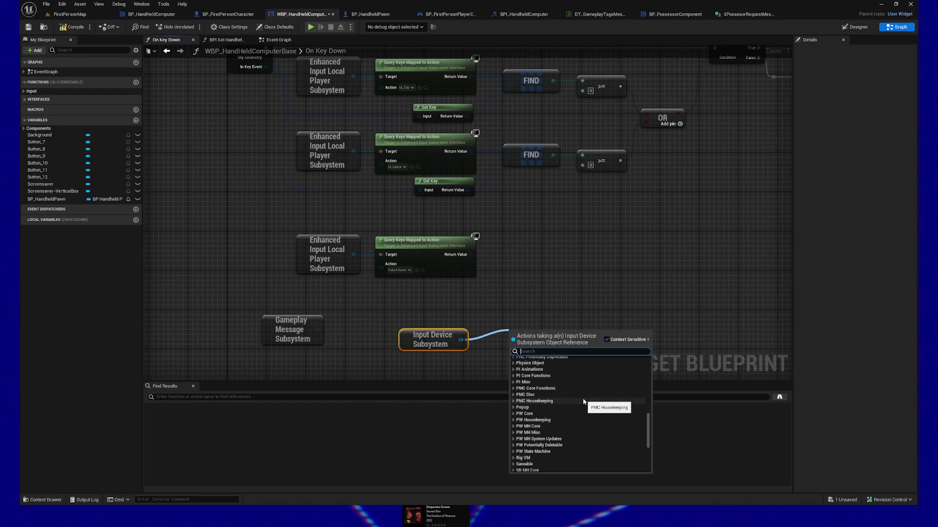
{"action": "scroll", "coordinate": [583, 402], "scroll_direction": "up", "scroll_amount": 5}
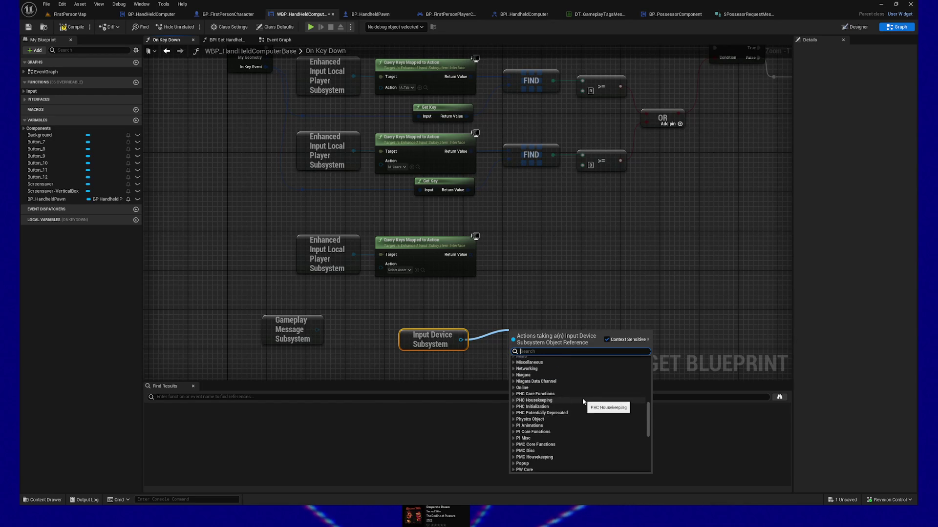
{"action": "scroll", "coordinate": [560, 403], "scroll_direction": "up", "scroll_amount": 1}
{"action": "scroll", "coordinate": [555, 400], "scroll_direction": "up", "scroll_amount": 2}
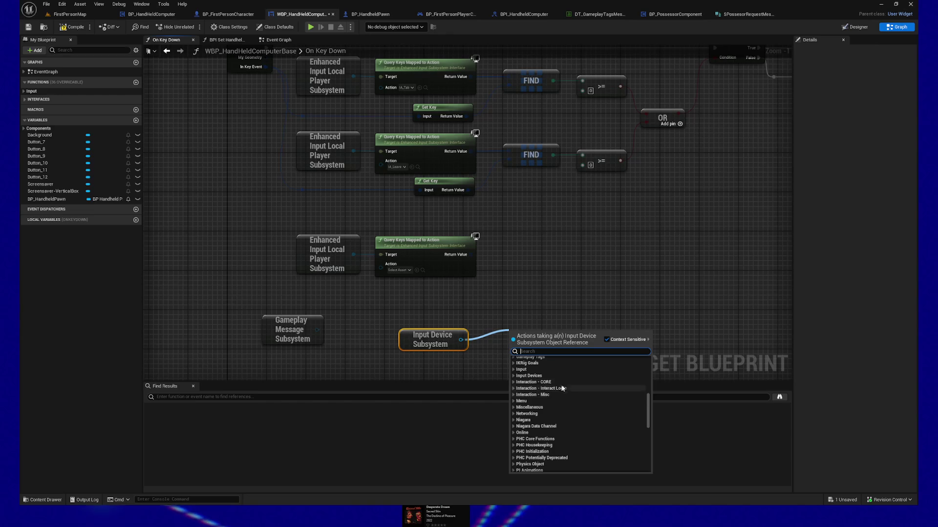
{"action": "scroll", "coordinate": [567, 396], "scroll_direction": "up", "scroll_amount": 1}
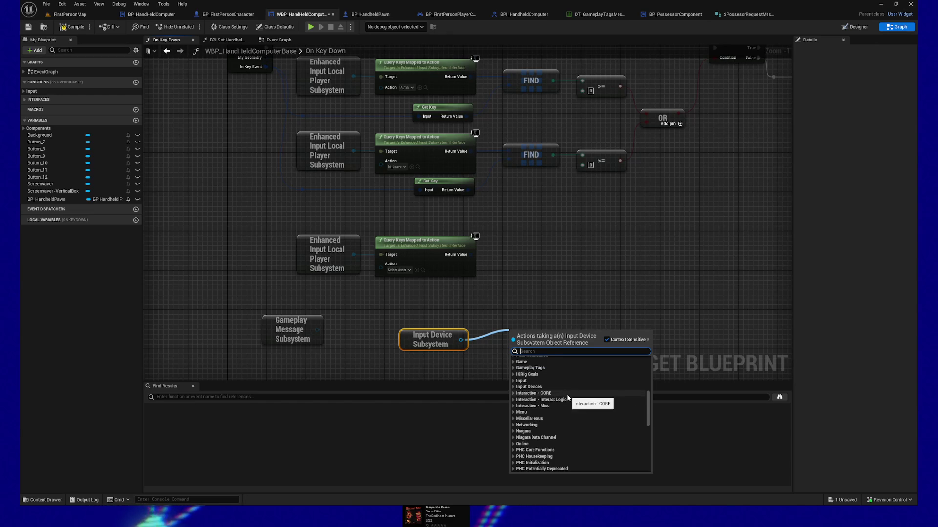
{"action": "scroll", "coordinate": [558, 389], "scroll_direction": "up", "scroll_amount": 2}
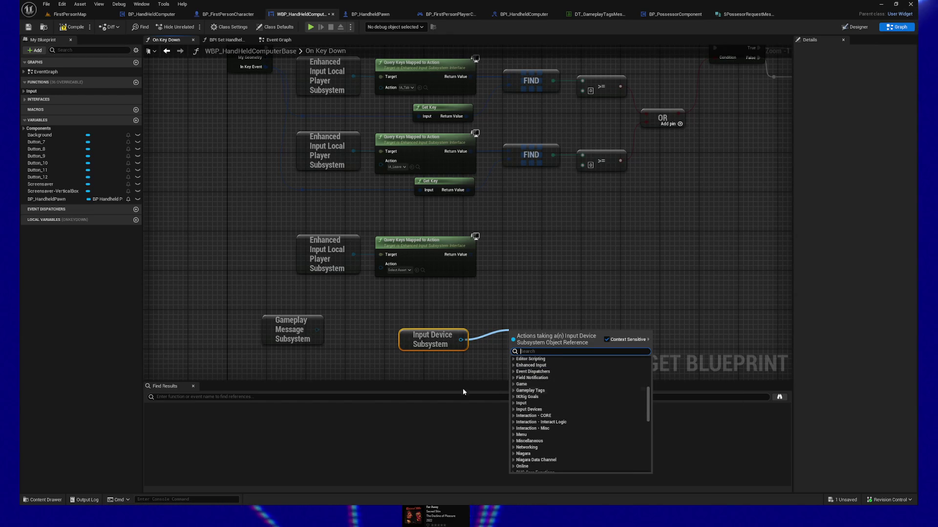
{"action": "left_click", "coordinate": [404, 367]}
Delete the Input Device Subsystem and Gameplay Message Subsystem nodes
{"action": "key", "text": "Delete"}
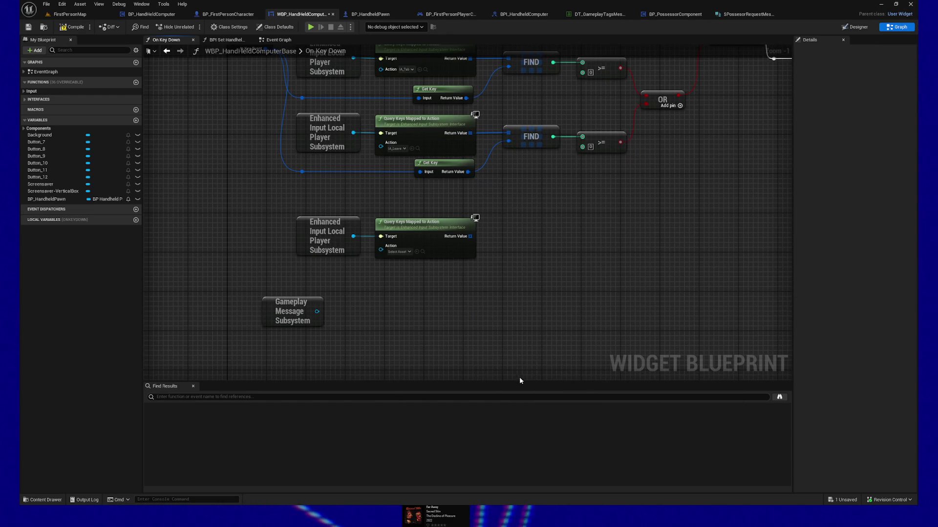
{"action": "left_click_drag", "start_coordinate": [219, 288], "coordinate": [373, 372]}
{"action": "key", "text": "Delete"}
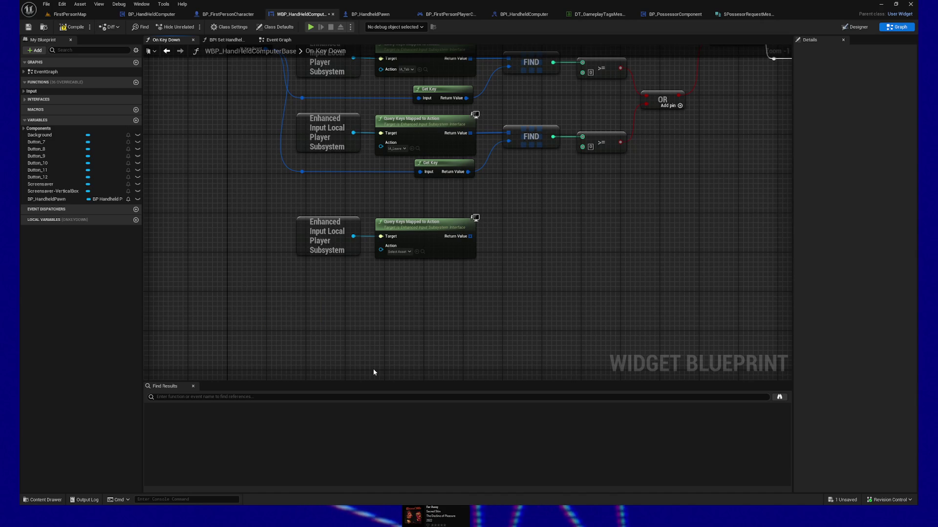
Set the third Query Keys Mapped to Action node's Action to IA_Trigger
{"action": "left_click", "coordinate": [383, 332]}
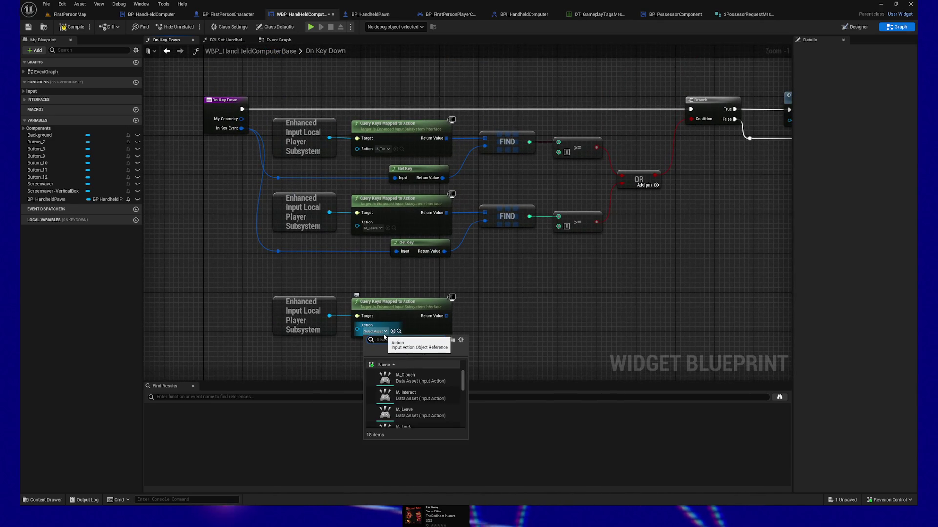
{"action": "type", "text": "Itrigg"}
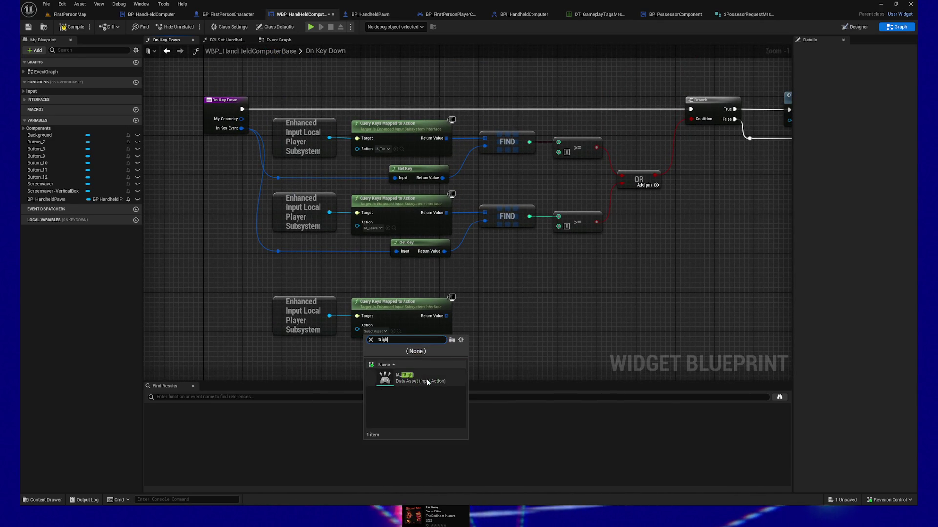
{"action": "left_click", "coordinate": [427, 379]}
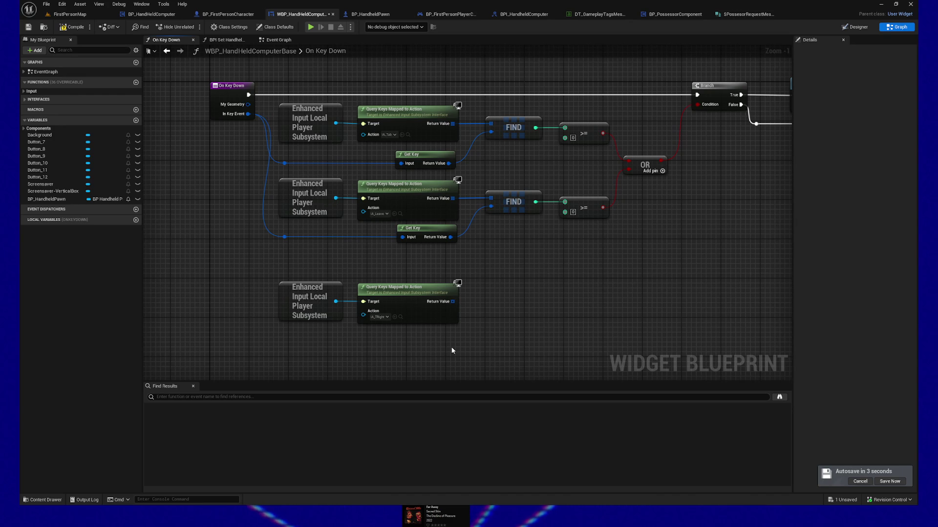
Duplicate the Get Key and reroute under the IA_Trigger query, fed by In Key Event
{"action": "left_click_drag", "start_coordinate": [269, 250], "coordinate": [279, 237]}
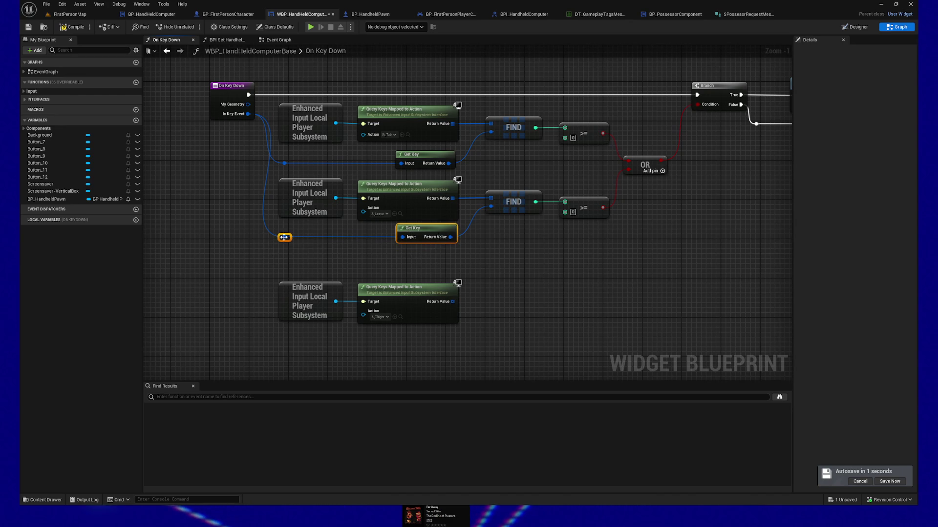
{"action": "mouse_move", "coordinate": [428, 172]}
{"action": "left_mouse_down"}
{"action": "mouse_move", "coordinate": [424, 308]}
{"action": "mouse_move", "coordinate": [501, 303]}
{"action": "mouse_move", "coordinate": [454, 303]}
{"action": "mouse_move", "coordinate": [439, 279]}
{"action": "left_mouse_up"}
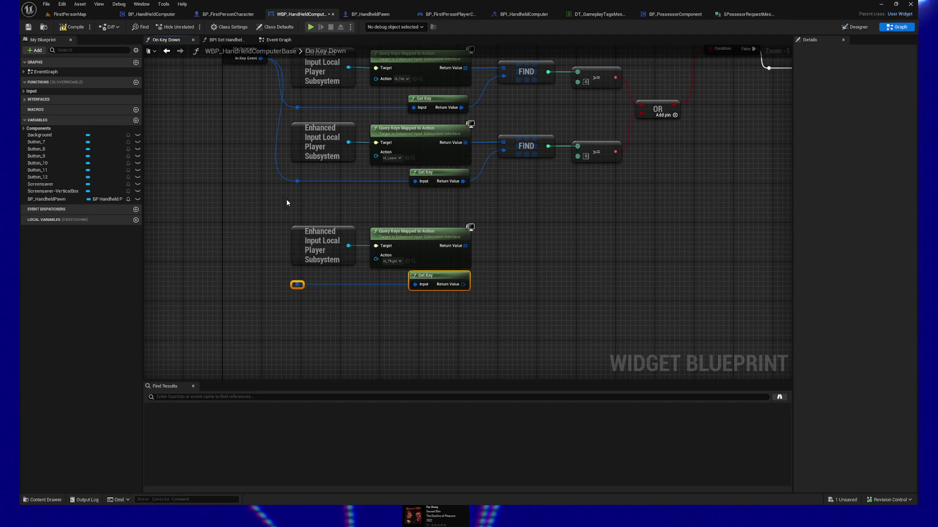
{"action": "left_click_drag", "start_coordinate": [273, 72], "coordinate": [310, 297]}
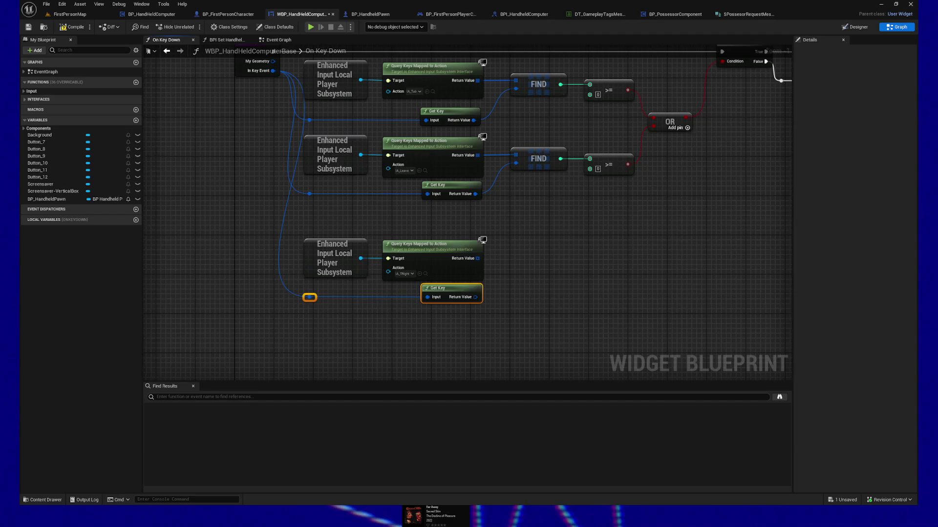
Copy the second row's FIND and >= nodes and place the copy beside the third query
{"action": "left_click_drag", "start_coordinate": [436, 175], "coordinate": [531, 223]}
{"action": "key", "text": "ctrl+c"}
{"action": "key", "text": "ctrl+v"}
{"action": "left_click_drag", "start_coordinate": [501, 275], "coordinate": [476, 299]}
Connect the IA_Trigger query's and Get Key's Return Values into the new FIND and straighten the row
{"action": "left_click_drag", "start_coordinate": [403, 290], "coordinate": [468, 284]}
{"action": "key", "text": "Escape"}
{"action": "left_click_drag", "start_coordinate": [404, 290], "coordinate": [464, 286]}
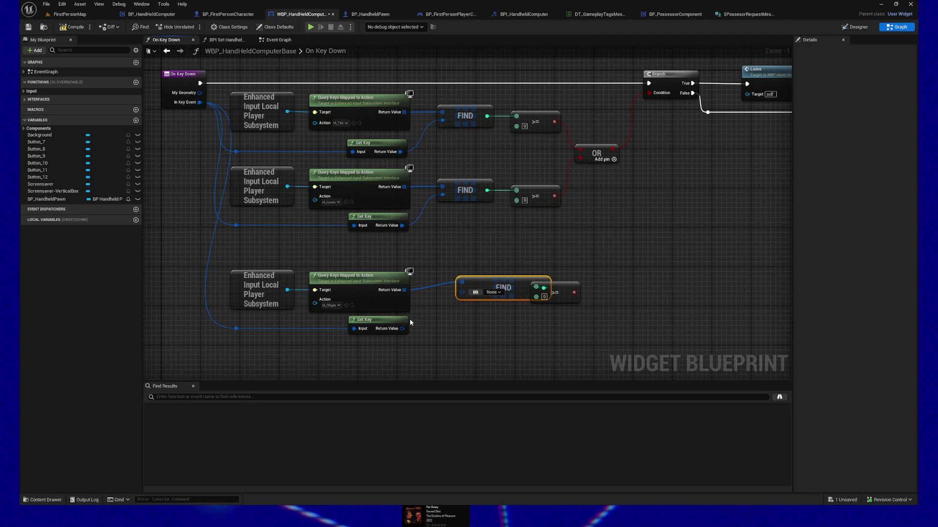
{"action": "left_click_drag", "start_coordinate": [402, 328], "coordinate": [462, 292]}
{"action": "left_click_drag", "start_coordinate": [486, 257], "coordinate": [550, 316]}
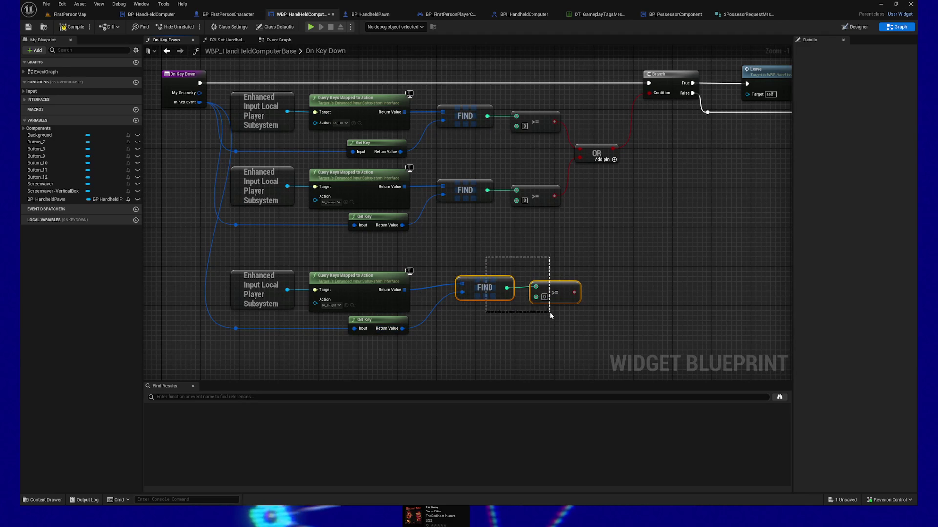
{"action": "left_click_drag", "start_coordinate": [481, 282], "coordinate": [462, 292]}
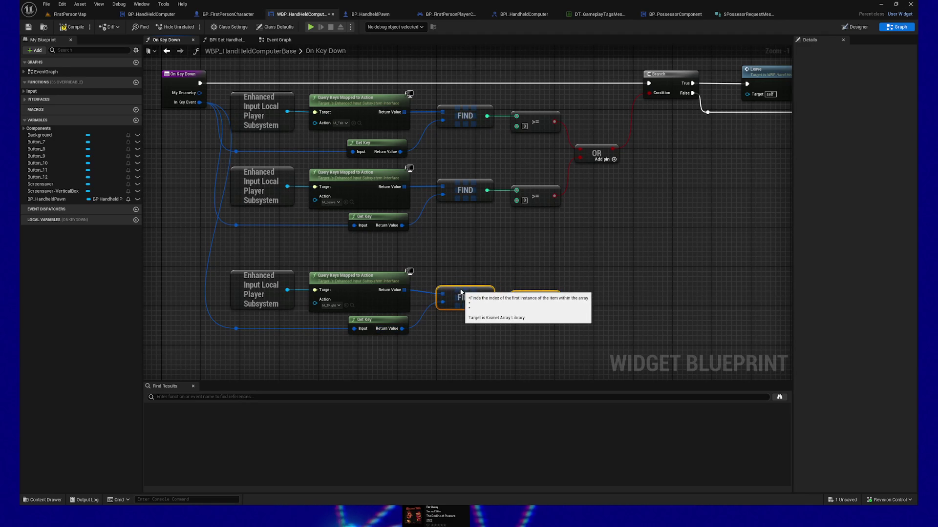
{"action": "left_click_drag", "start_coordinate": [398, 261], "coordinate": [499, 300]}
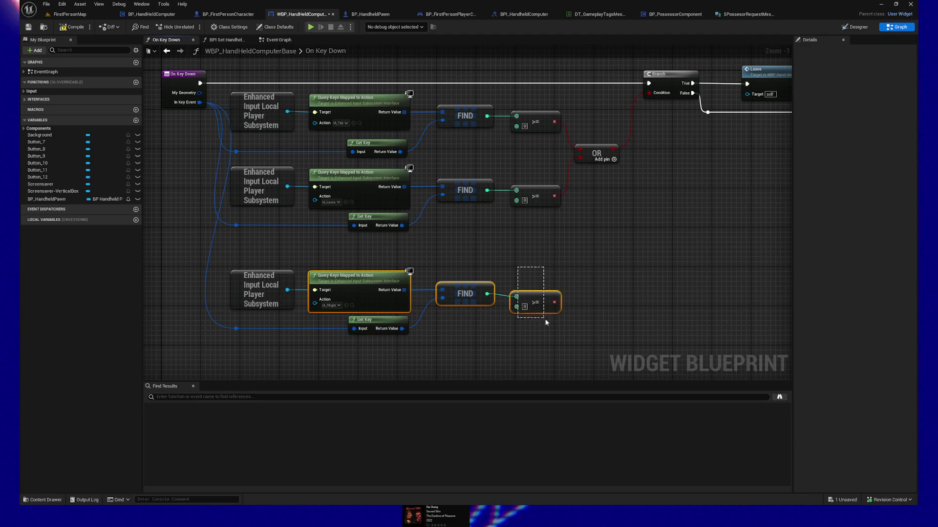
{"action": "key", "text": "q"}
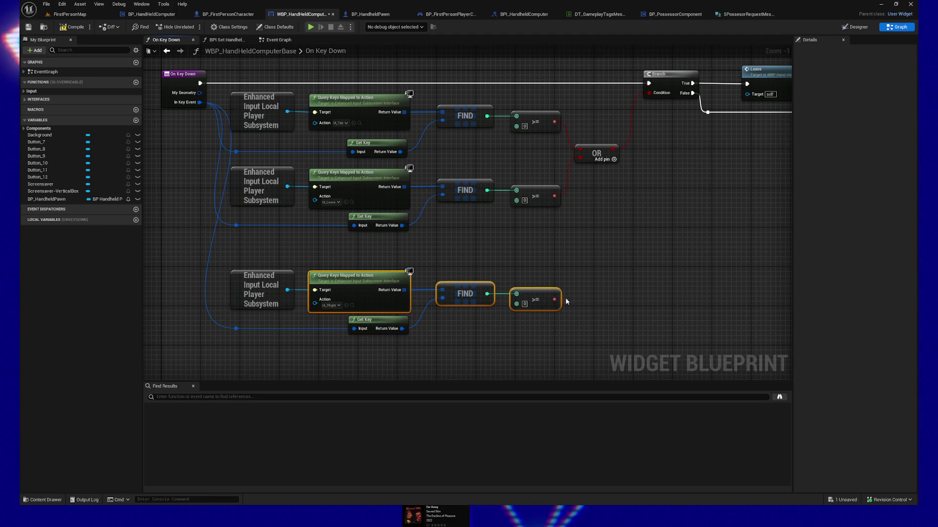
{"action": "mouse_move", "coordinate": [597, 297]}
{"action": "left_mouse_down"}
{"action": "mouse_move", "coordinate": [509, 297]}
{"action": "mouse_move", "coordinate": [450, 315]}
{"action": "mouse_move", "coordinate": [425, 337]}
{"action": "mouse_move", "coordinate": [432, 343]}
{"action": "left_mouse_up"}
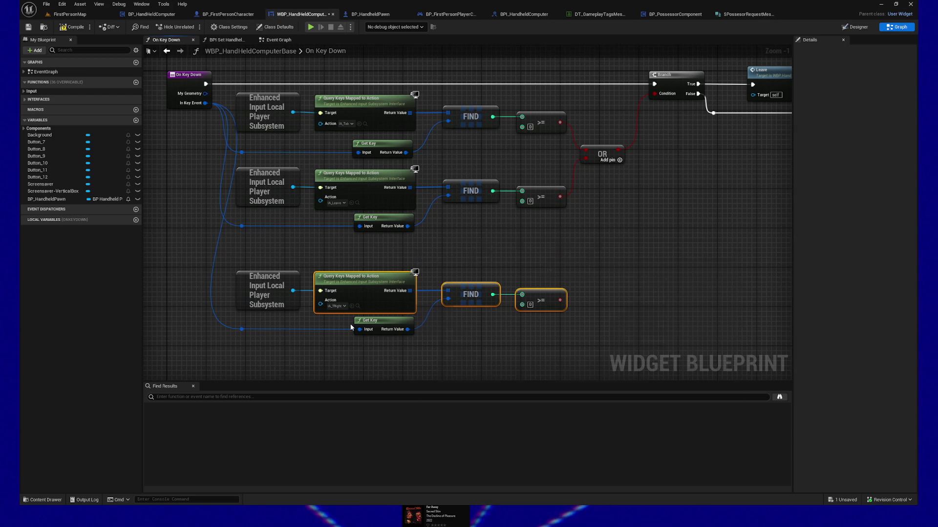
{"action": "key", "text": "ctrl+shift+w"}
{"action": "type", "text": "1."}
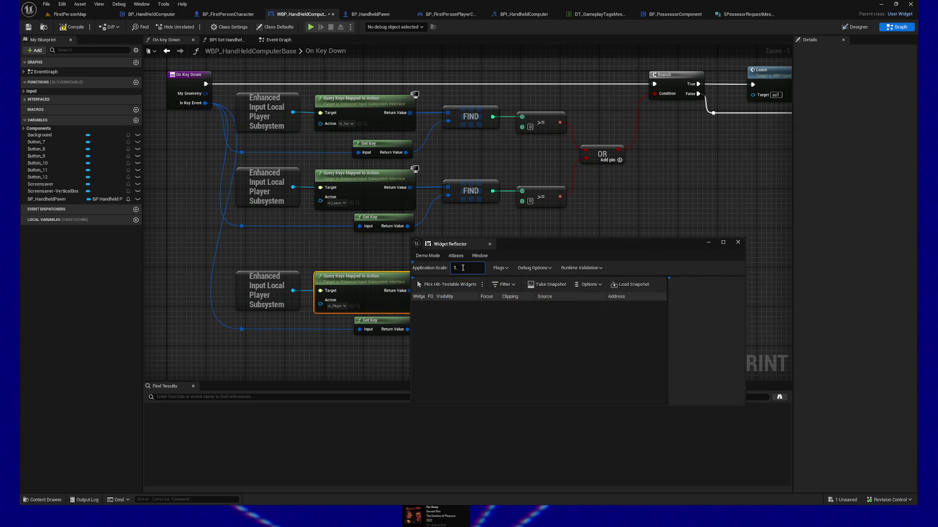
Set the Application Scale to 1.15 and close the Widget Reflector
{"action": "type", "text": "15"}
{"action": "key", "text": "Return"}
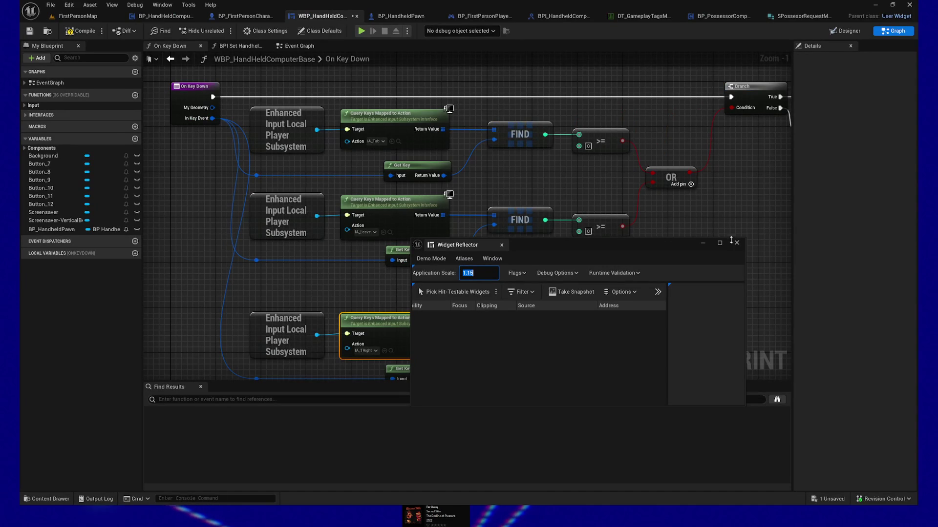
{"action": "left_click", "coordinate": [737, 243]}
Shrink the Find Results panel and bring the third Query Keys row and Branch into view
{"action": "left_click_drag", "start_coordinate": [584, 388], "coordinate": [585, 418]}
{"action": "left_click_drag", "start_coordinate": [292, 316], "coordinate": [282, 259]}
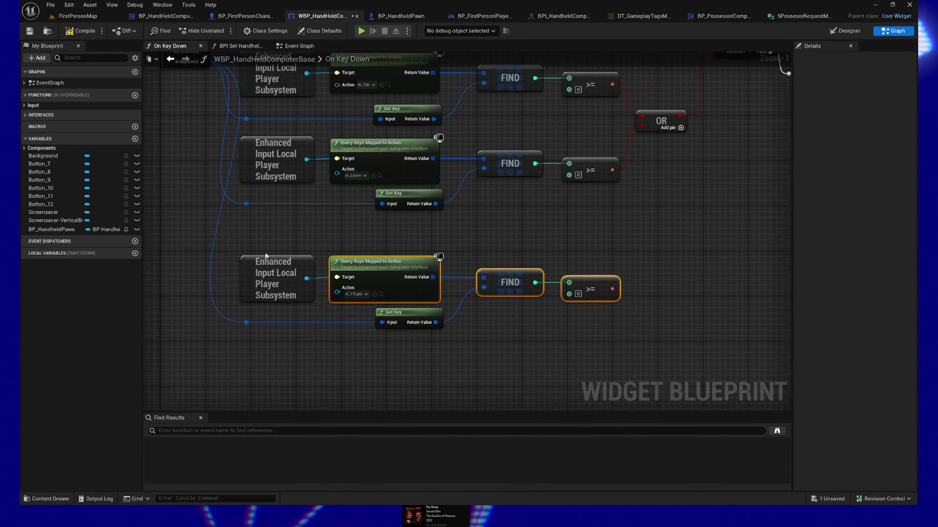
{"action": "left_click", "coordinate": [322, 264]}
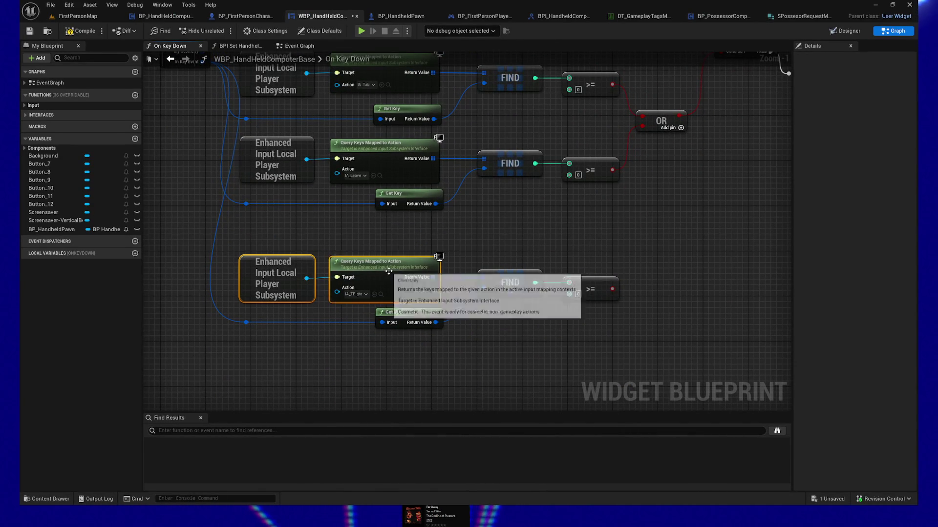
{"action": "left_click", "coordinate": [353, 346]}
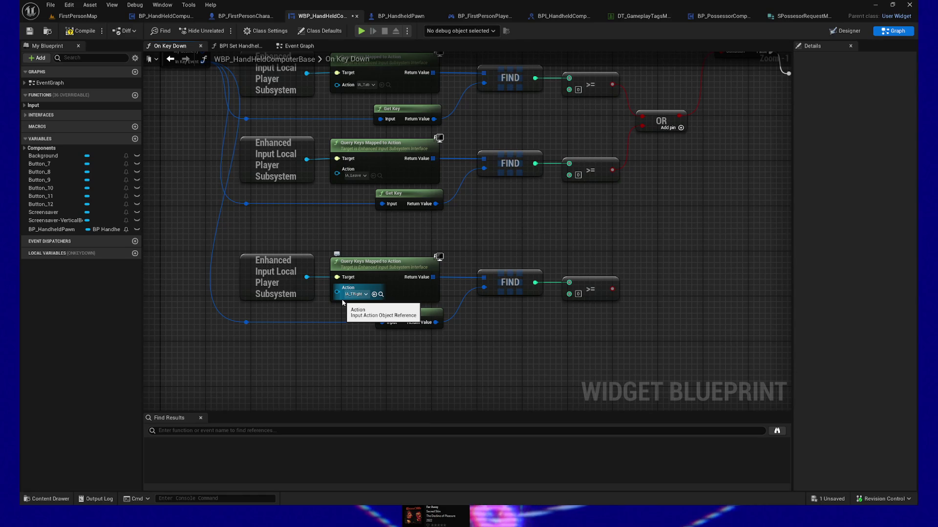
{"action": "mouse_move", "coordinate": [464, 366]}
{"action": "left_mouse_down"}
{"action": "mouse_move", "coordinate": [331, 377]}
{"action": "mouse_move", "coordinate": [414, 369]}
{"action": "left_mouse_up"}
Add a Branch driven by the third >= result, with a Print String on its True output
{"action": "mouse_move", "coordinate": [385, 337]}
{"action": "left_mouse_down"}
{"action": "mouse_move", "coordinate": [476, 302]}
{"action": "mouse_move", "coordinate": [589, 287]}
{"action": "left_mouse_up"}
{"action": "type", "text": "print string"}
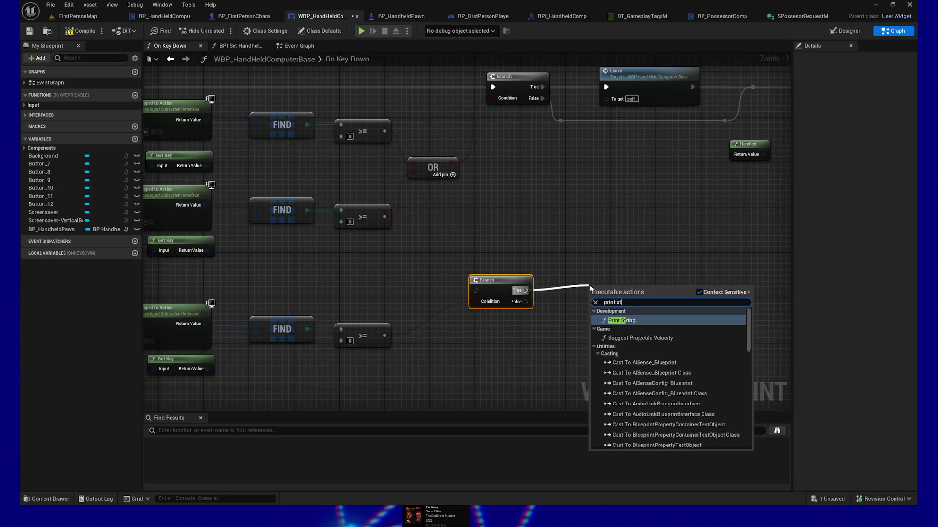
{"action": "key", "text": "Return"}
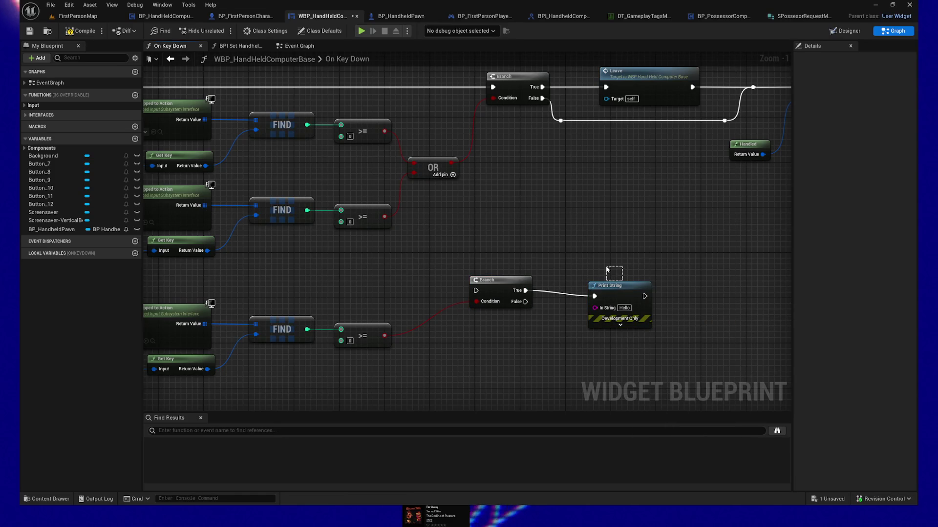
{"action": "left_click_drag", "start_coordinate": [625, 288], "coordinate": [607, 266]}
Give the Print String a yellow text colour and a 10.0 duration
{"action": "left_click", "coordinate": [602, 302]}
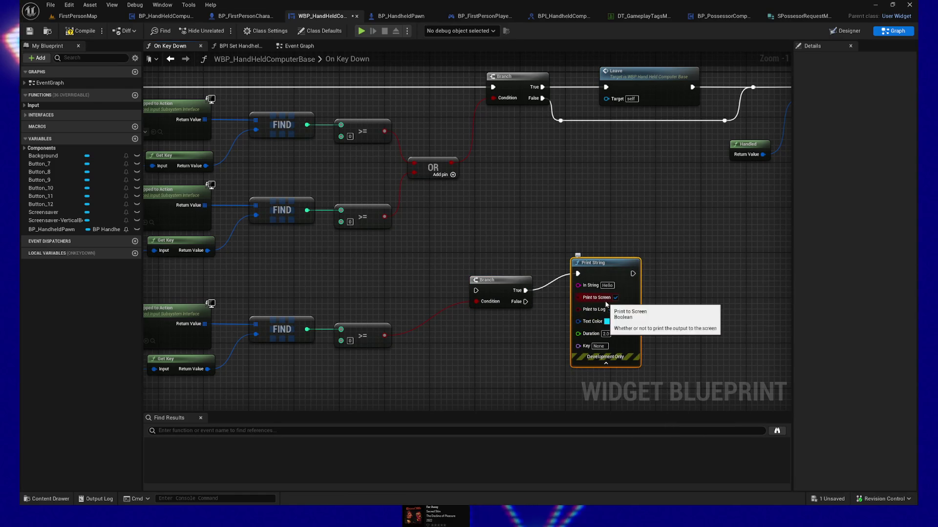
{"action": "left_click", "coordinate": [607, 321]}
{"action": "mouse_move", "coordinate": [635, 390]}
{"action": "left_mouse_down"}
{"action": "mouse_move", "coordinate": [663, 413]}
{"action": "mouse_move", "coordinate": [665, 426]}
{"action": "left_mouse_up"}
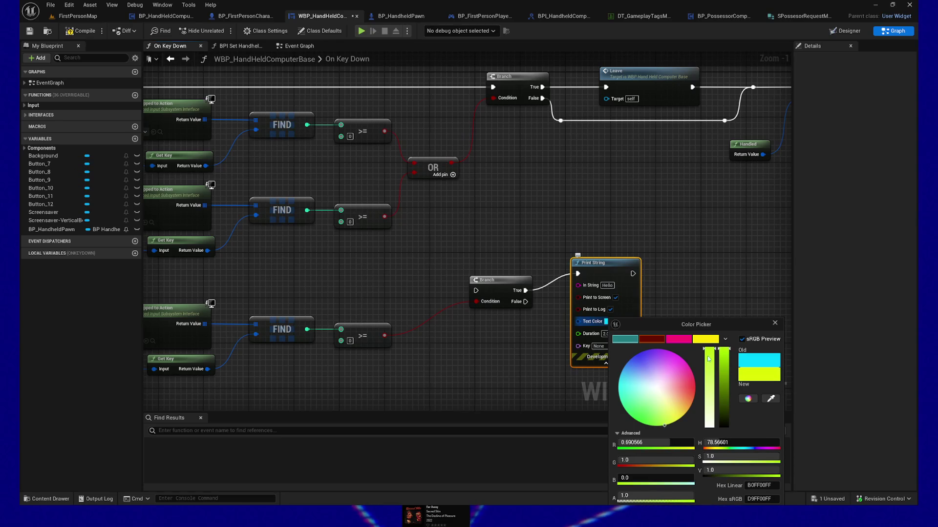
{"action": "left_click_drag", "start_coordinate": [714, 325], "coordinate": [713, 256]}
{"action": "left_click", "coordinate": [722, 449]}
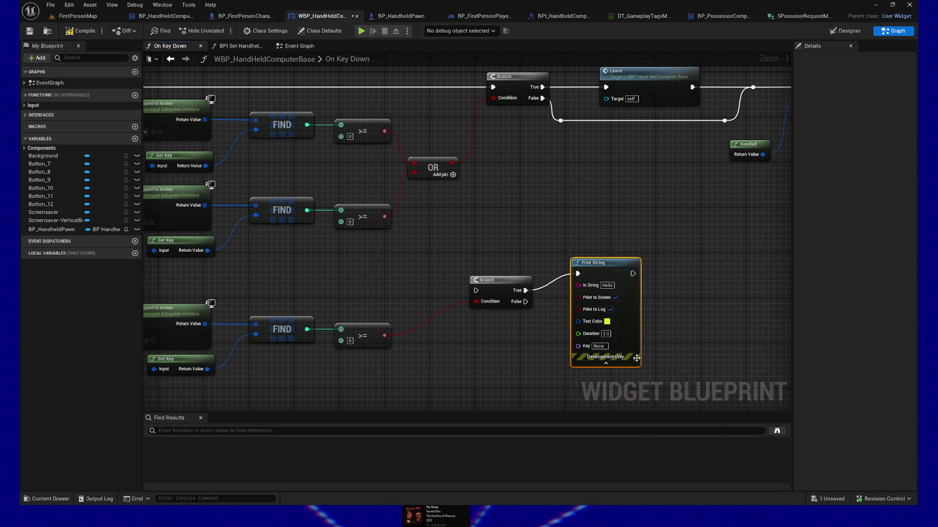
{"action": "left_click", "coordinate": [607, 334]}
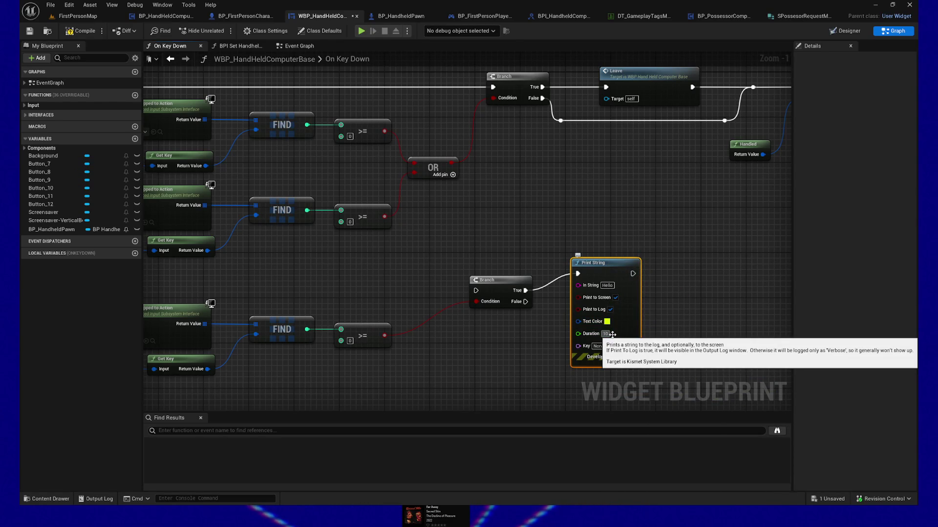
{"action": "left_click", "coordinate": [475, 210]}
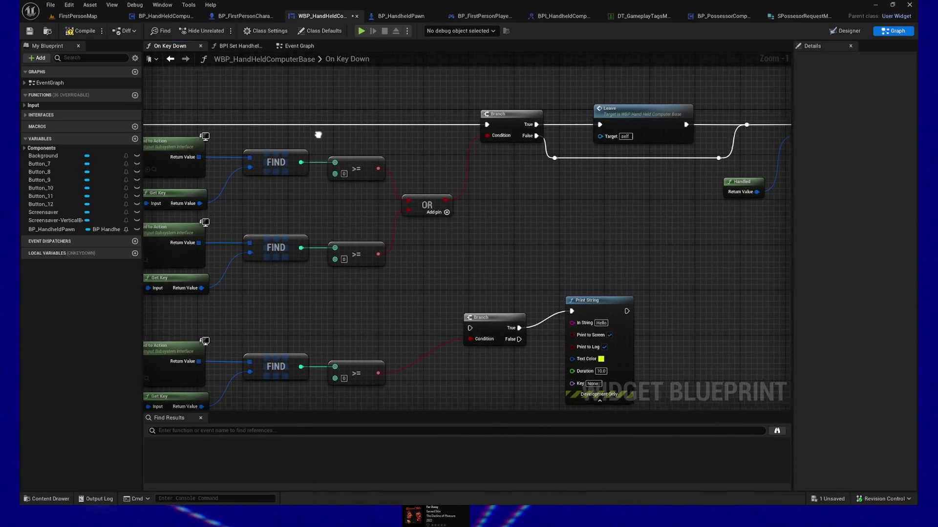
Run On Key Down's execution into the new Branch and chain Print String into the Leave branch
{"action": "scroll", "coordinate": [470, 111], "scroll_direction": "down", "scroll_amount": 1}
{"action": "scroll", "coordinate": [296, 134], "scroll_direction": "down", "scroll_amount": 1}
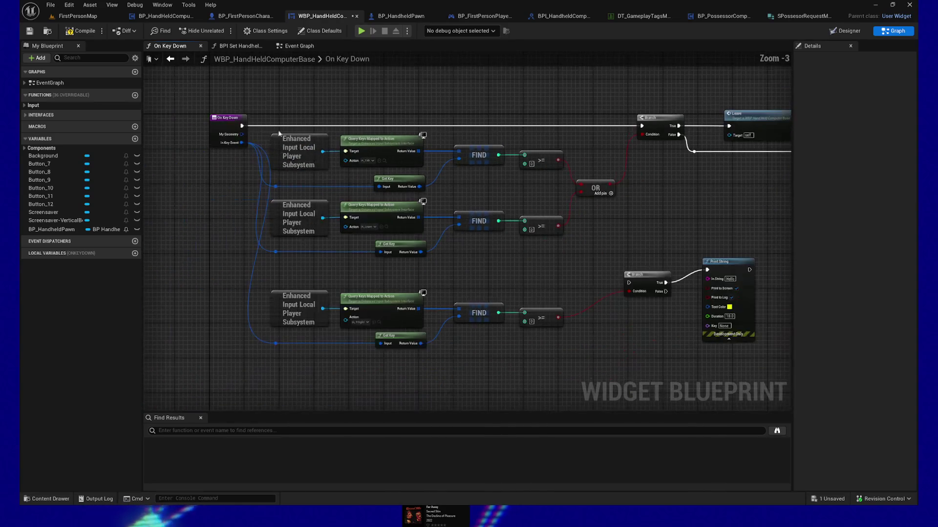
{"action": "mouse_move", "coordinate": [241, 126]}
{"action": "left_mouse_down"}
{"action": "mouse_move", "coordinate": [488, 191]}
{"action": "mouse_move", "coordinate": [631, 285]}
{"action": "left_mouse_up"}
{"action": "mouse_move", "coordinate": [556, 271]}
{"action": "left_mouse_down"}
{"action": "mouse_move", "coordinate": [443, 134]}
{"action": "mouse_move", "coordinate": [449, 128]}
{"action": "left_mouse_up"}
{"action": "left_click_drag", "start_coordinate": [449, 128], "coordinate": [473, 293]}
Compile and save the widget blueprint, then start a play-test
{"action": "left_click", "coordinate": [79, 32]}
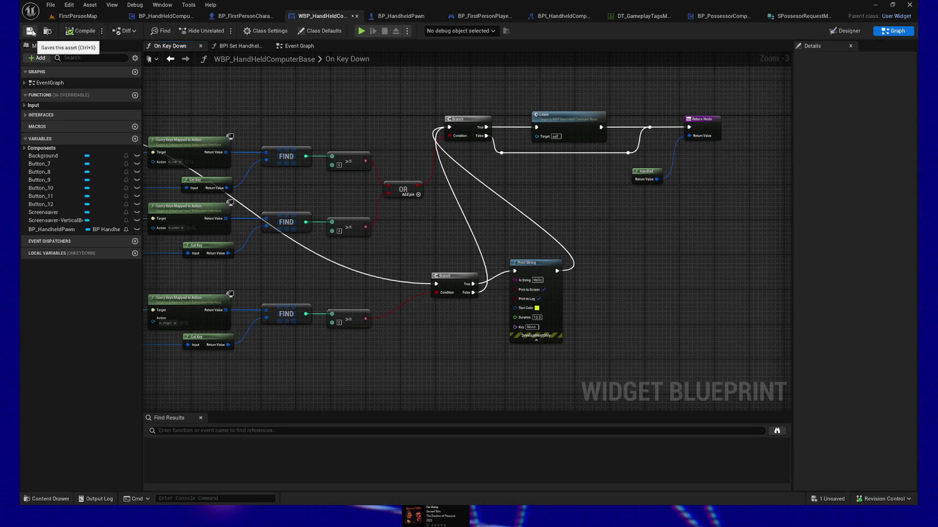
{"action": "left_click", "coordinate": [30, 31]}
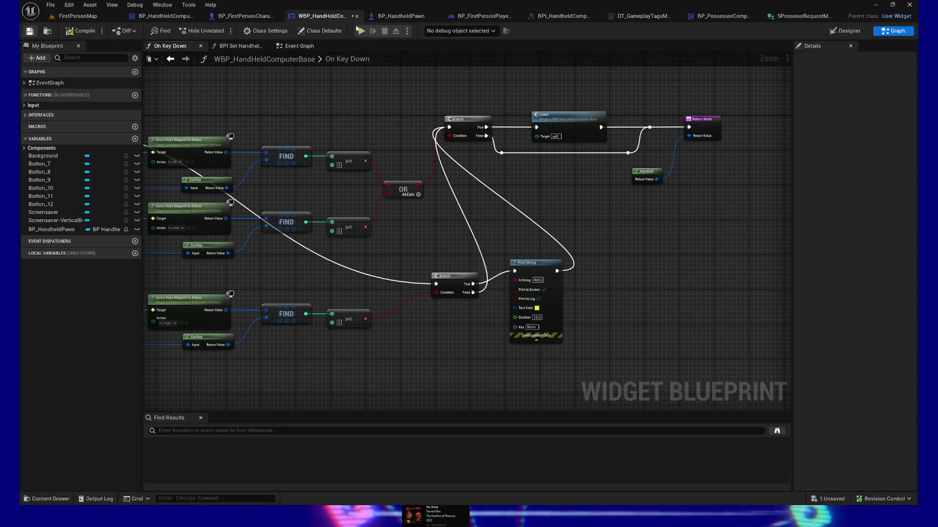
{"action": "left_click", "coordinate": [364, 31]}
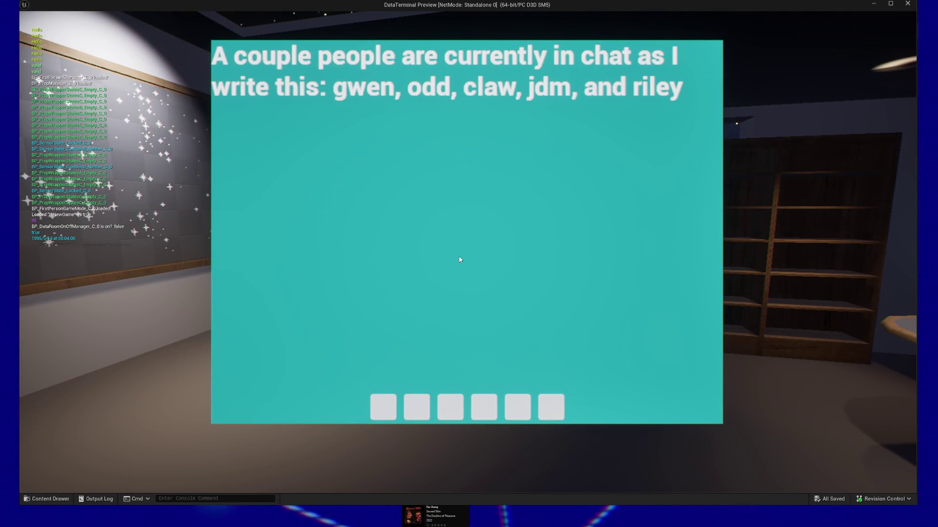
Quit the play session and box-select the bottom row of key-query nodes
{"action": "key", "text": "Escape"}
{"action": "key", "text": "Escape"}
{"action": "left_click", "coordinate": [468, 399]}
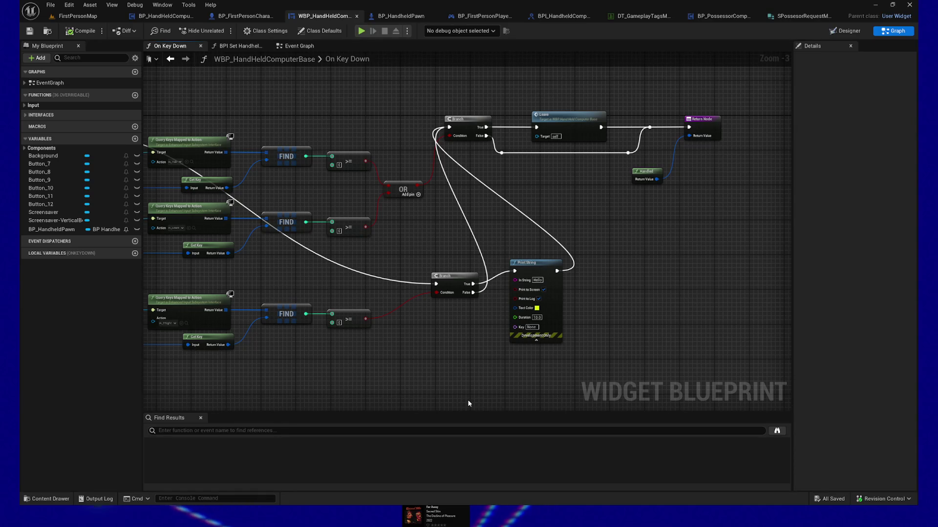
{"action": "left_click_drag", "start_coordinate": [341, 353], "coordinate": [522, 340]}
{"action": "left_click_drag", "start_coordinate": [227, 266], "coordinate": [537, 360]}
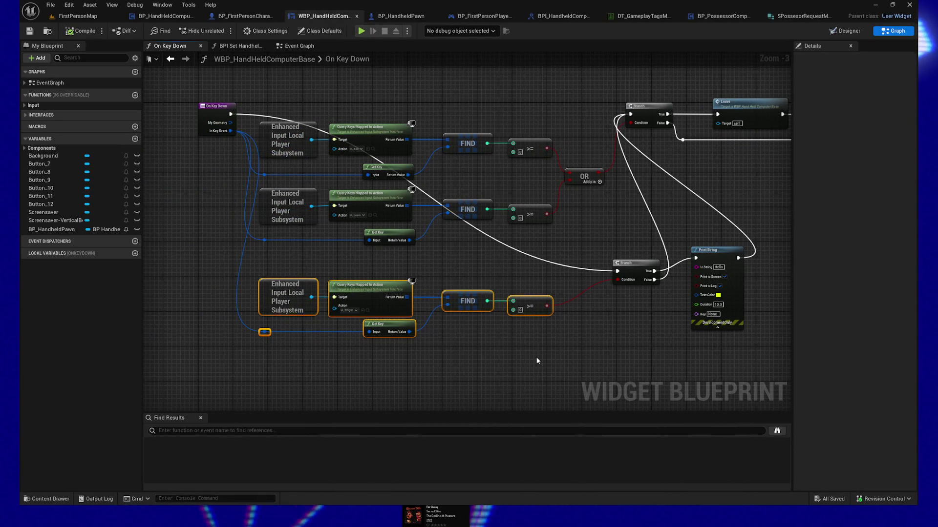
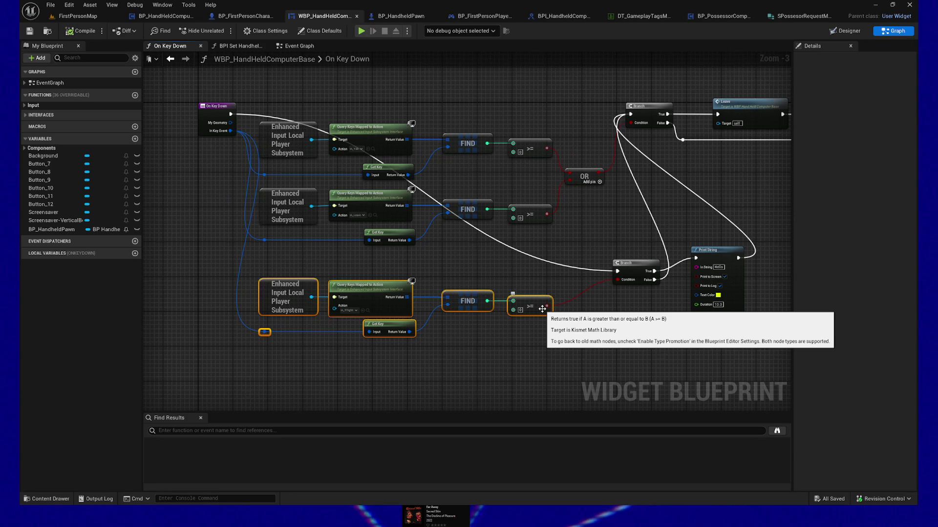
Abandon a wire dragged from the Action pin and open the Content Drawer with its search cleared
{"action": "scroll", "coordinate": [302, 334], "scroll_direction": "up", "scroll_amount": 3}
{"action": "mouse_move", "coordinate": [365, 295]}
{"action": "left_mouse_down"}
{"action": "mouse_move", "coordinate": [172, 305]}
{"action": "mouse_move", "coordinate": [181, 317]}
{"action": "mouse_move", "coordinate": [359, 300]}
{"action": "left_mouse_up"}
{"action": "left_click", "coordinate": [329, 351]}
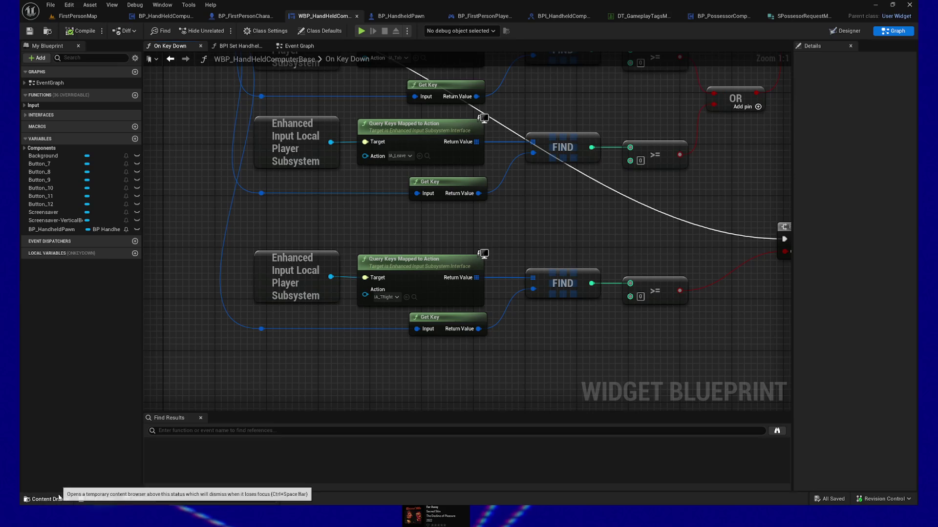
{"action": "left_click", "coordinate": [47, 499]}
{"action": "key", "text": "ctrl+a"}
Search assets for bpfl and show BPFL_Managers in its DataTerminal folder view
{"action": "type", "text": "bpfl"}
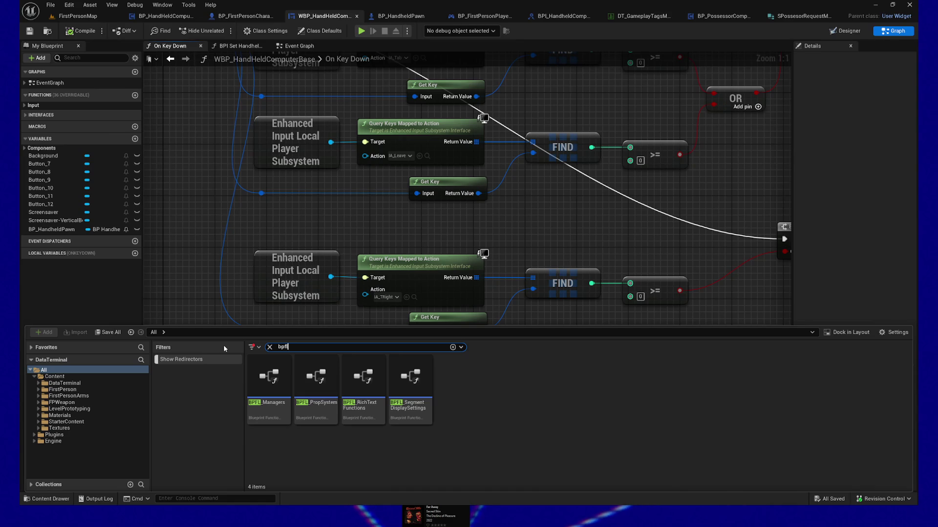
{"action": "right_click", "coordinate": [271, 384]}
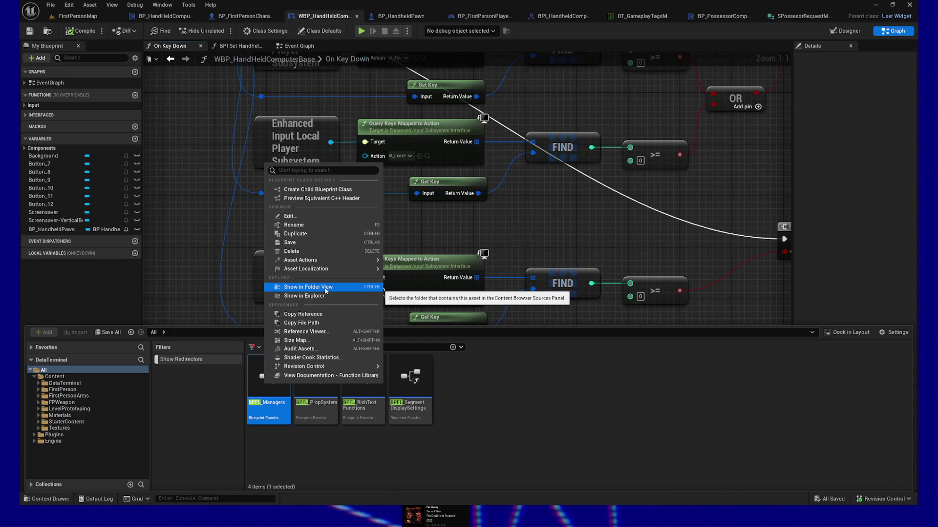
{"action": "left_click", "coordinate": [326, 288]}
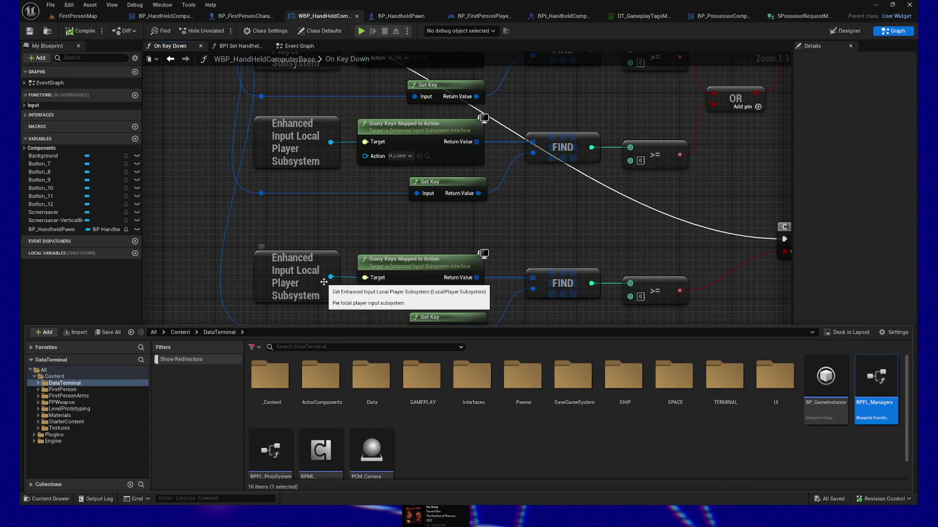
{"action": "scroll", "coordinate": [621, 419], "scroll_direction": "down", "scroll_amount": 1}
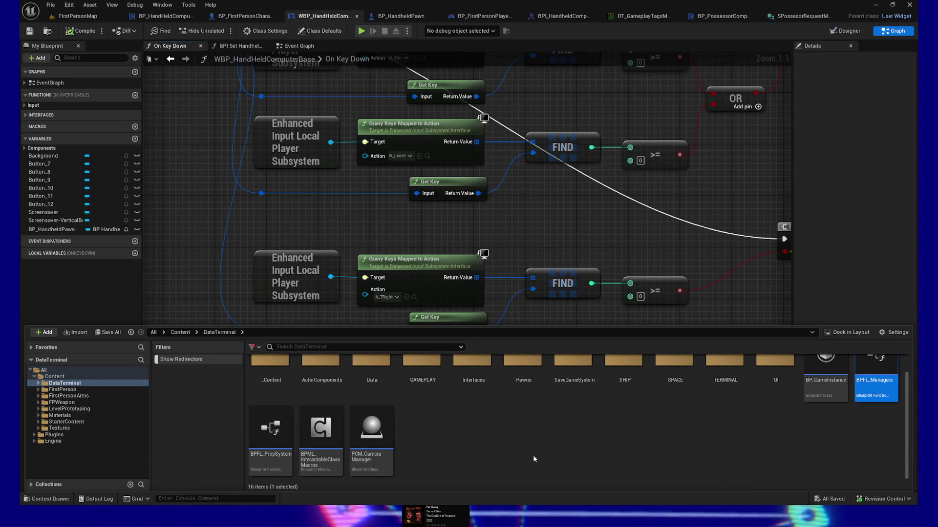
{"action": "right_click", "coordinate": [487, 437]}
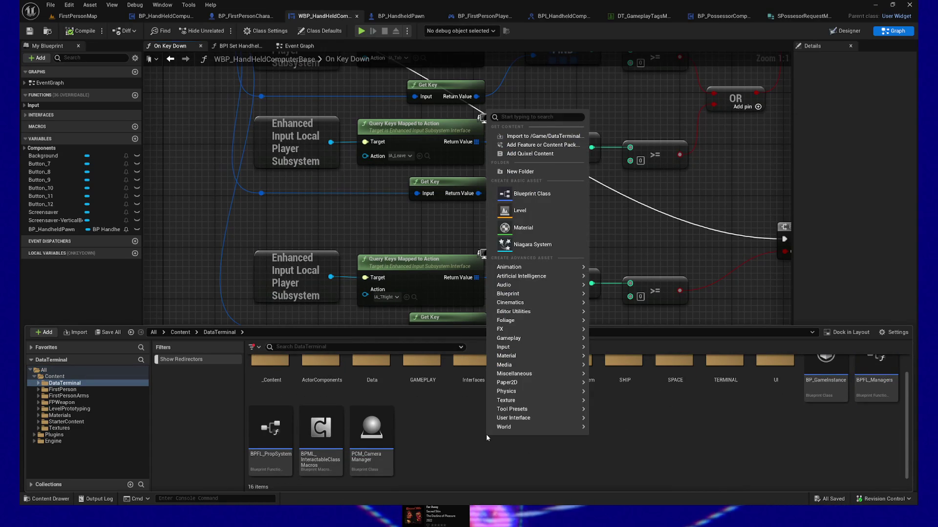
Create a Blueprint Function Library named BPFL_Utilities in DataTerminal and open it
{"action": "type", "text": "function"}
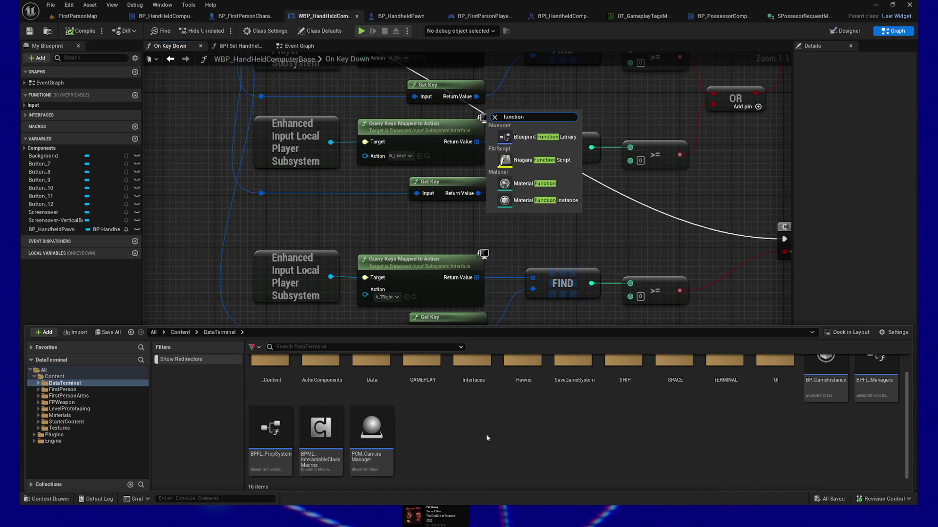
{"action": "left_click", "coordinate": [551, 138]}
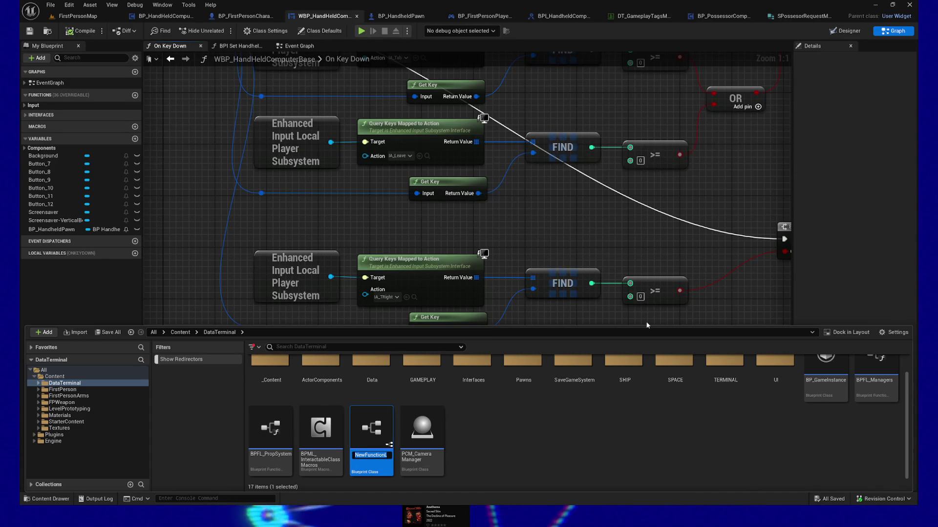
{"action": "type", "text": "BPFL_Uti"}
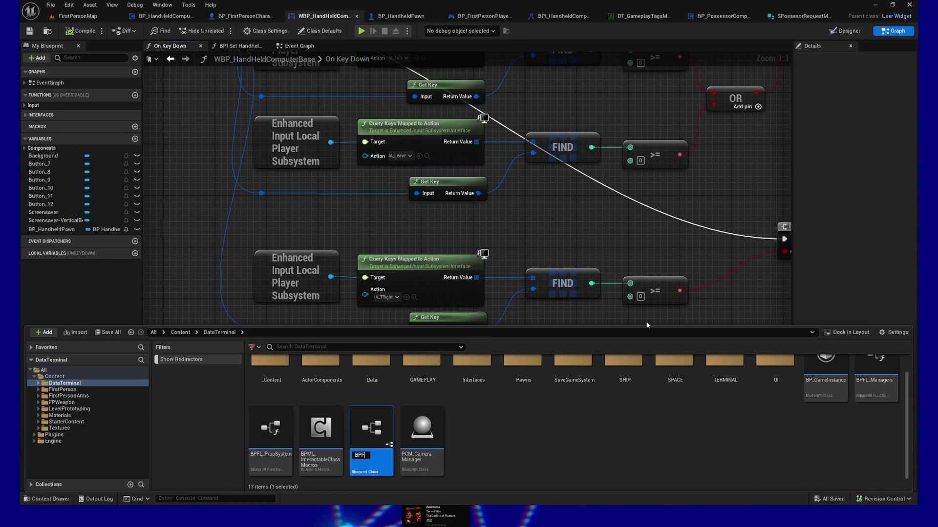
{"action": "type", "text": "lities"}
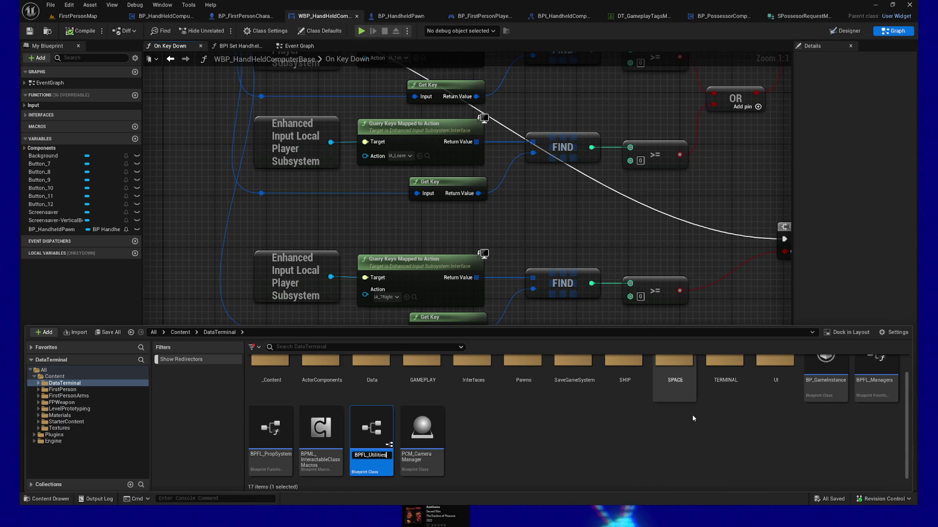
{"action": "key", "text": "Return"}
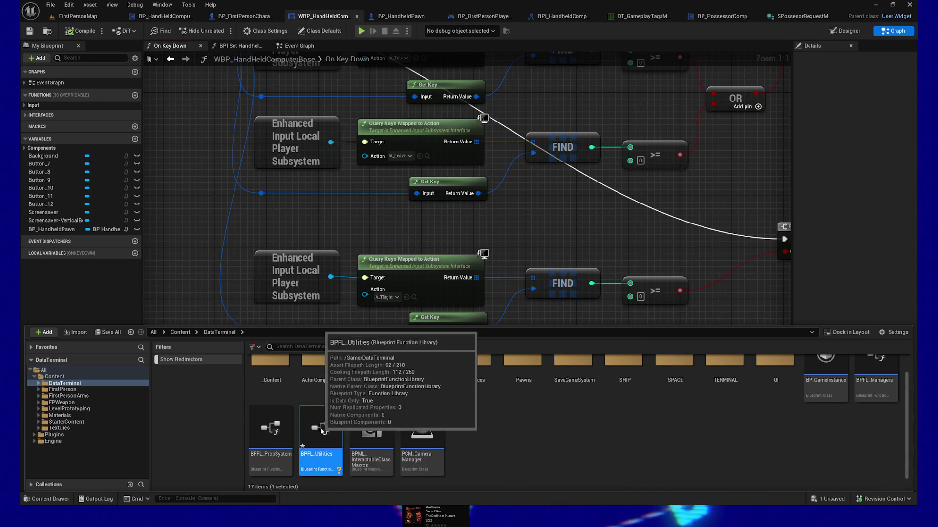
{"action": "double_click", "coordinate": [327, 436]}
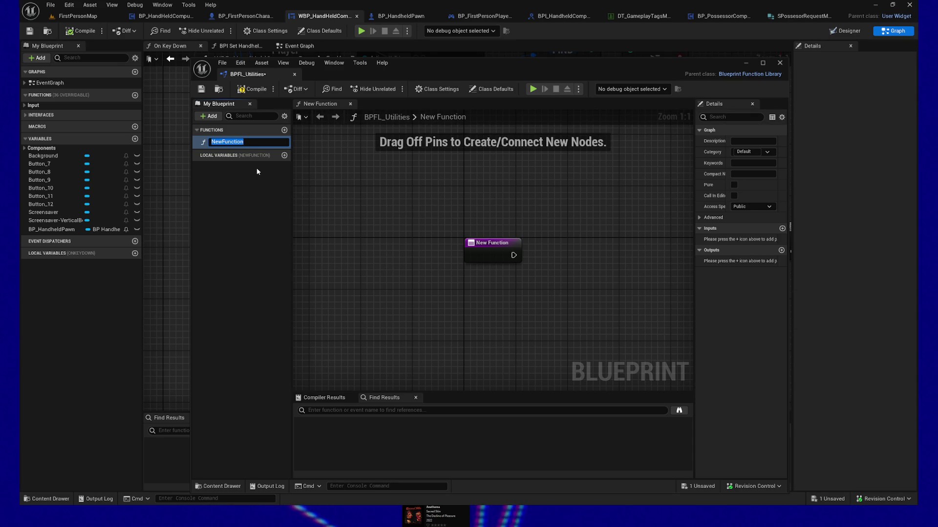
Move the library editor aside and rename NewFunction to DoesKeyEventMatchIA
{"action": "mouse_move", "coordinate": [409, 63]}
{"action": "left_mouse_down"}
{"action": "mouse_move", "coordinate": [536, 101]}
{"action": "mouse_move", "coordinate": [591, 74]}
{"action": "mouse_move", "coordinate": [575, 69]}
{"action": "left_mouse_up"}
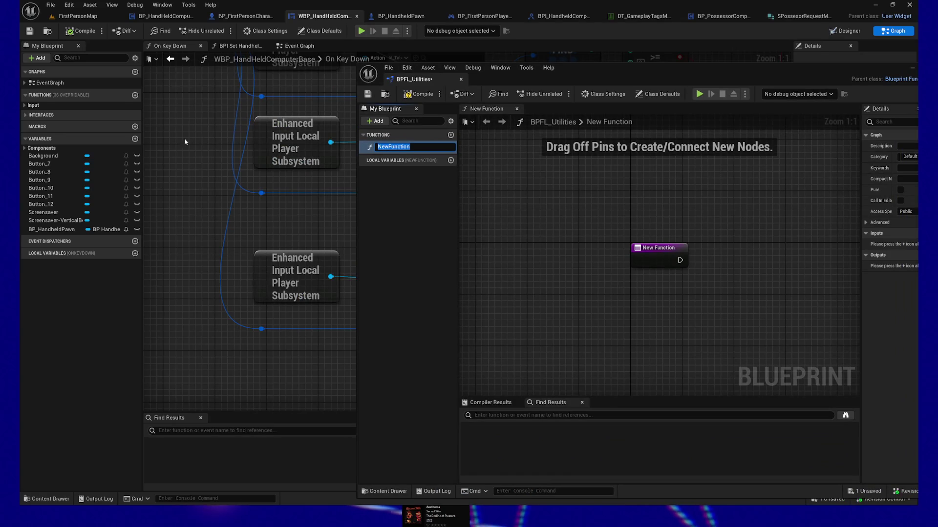
{"action": "scroll", "coordinate": [192, 140], "scroll_direction": "down", "scroll_amount": 4}
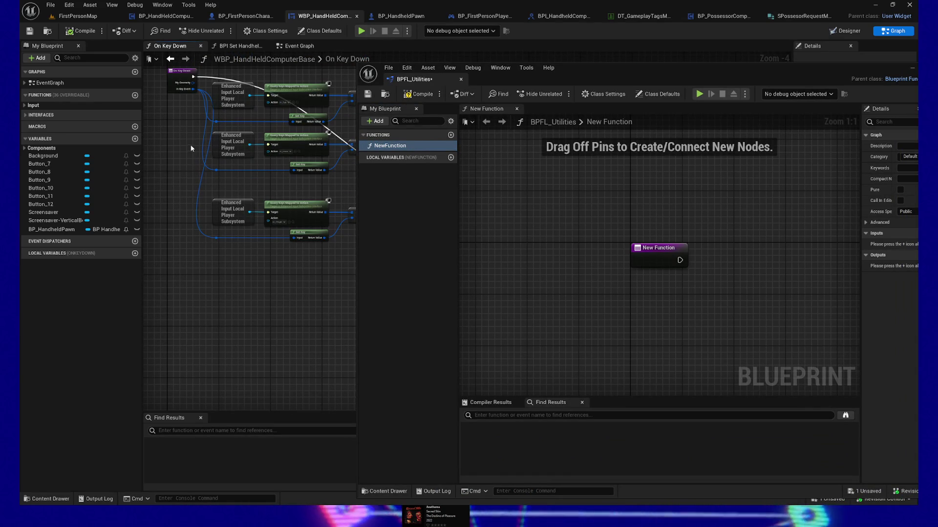
{"action": "mouse_move", "coordinate": [172, 151]}
{"action": "left_mouse_down"}
{"action": "mouse_move", "coordinate": [210, 212]}
{"action": "mouse_move", "coordinate": [212, 190]}
{"action": "left_mouse_up"}
{"action": "scroll", "coordinate": [211, 191], "scroll_direction": "up", "scroll_amount": 2}
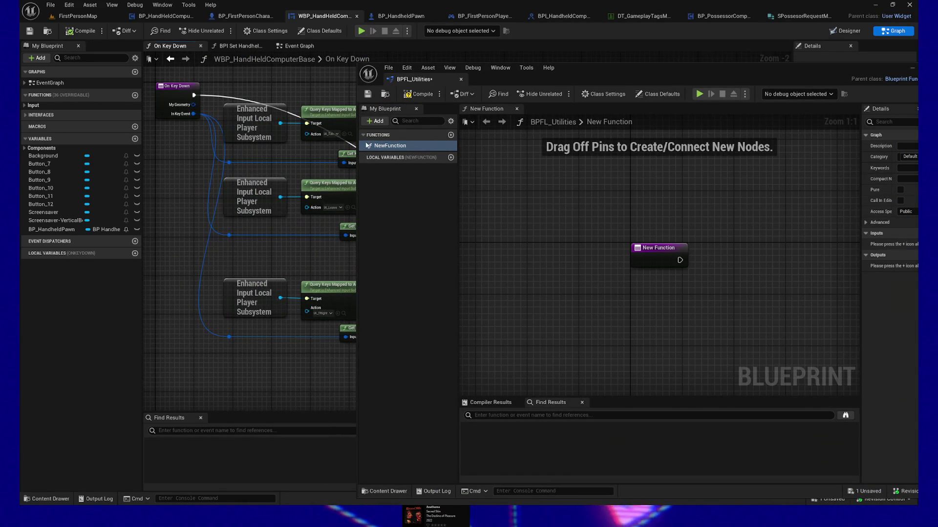
{"action": "left_click", "coordinate": [394, 146]}
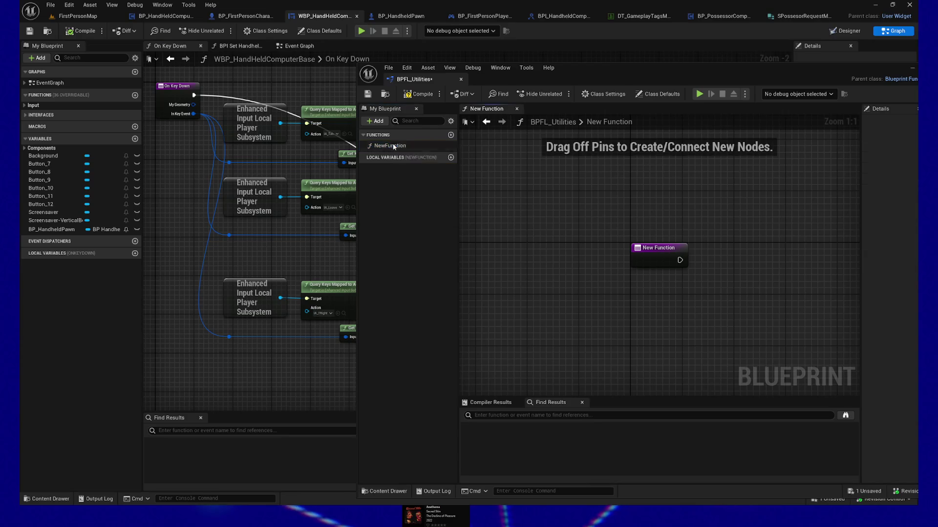
{"action": "left_click", "coordinate": [396, 145]}
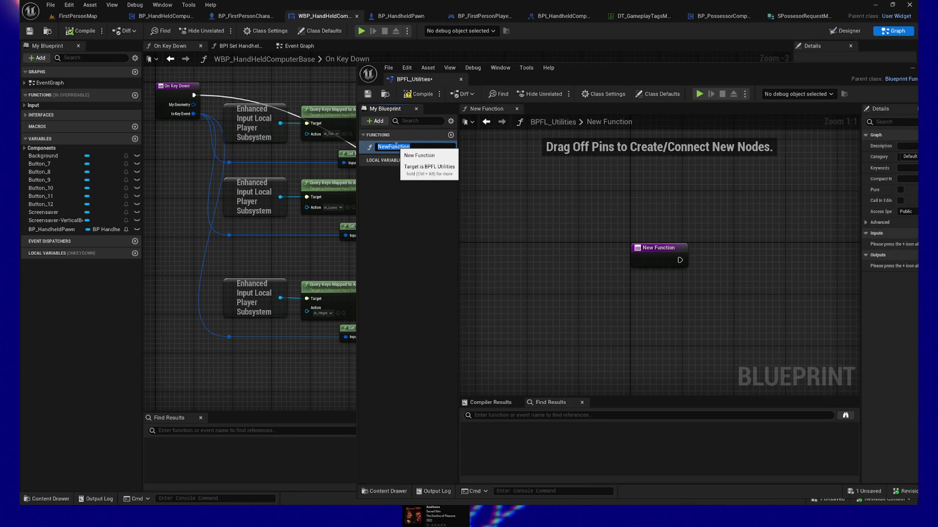
{"action": "type", "text": "DoesK"}
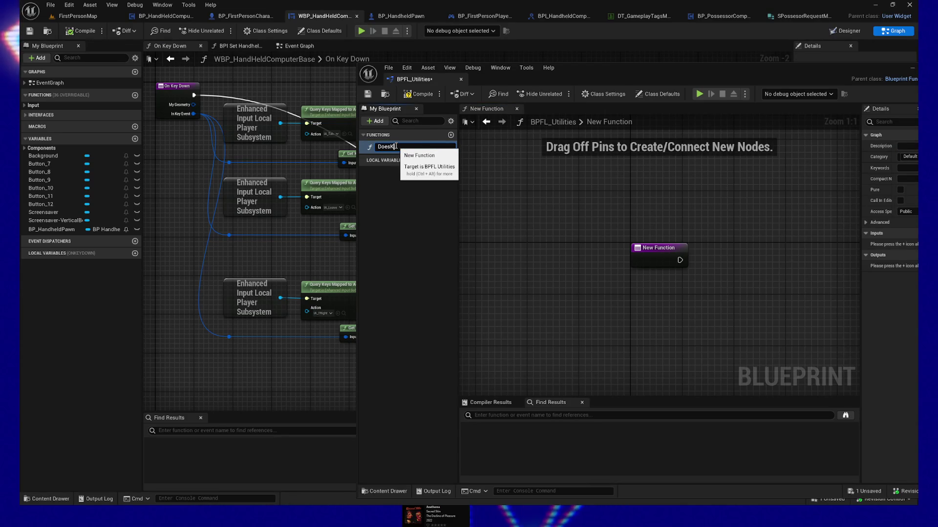
{"action": "type", "text": "IsKeyEvent"}
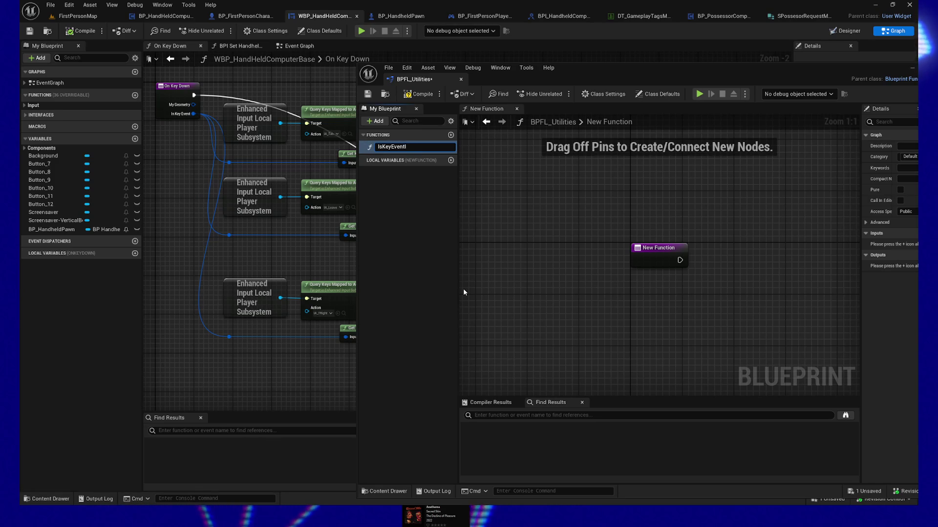
{"action": "type", "text": "DoesKey"}
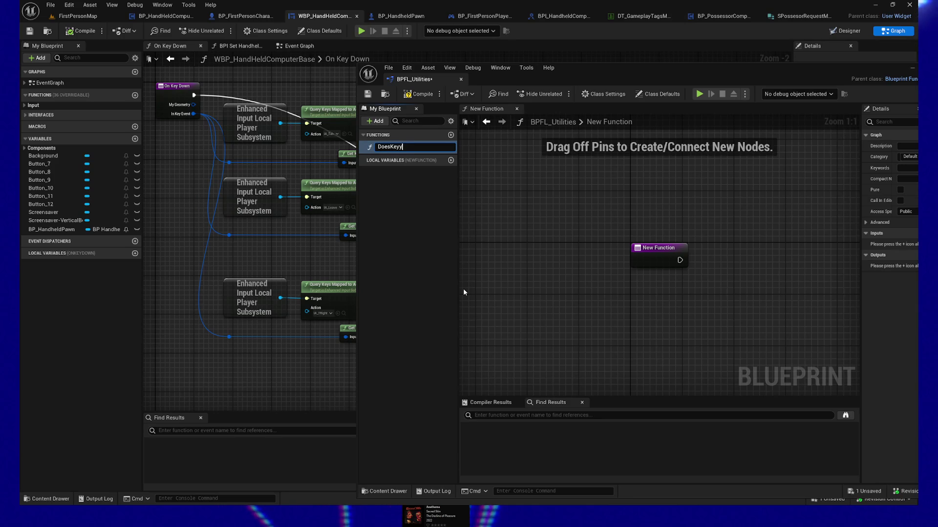
{"action": "type", "text": "EventMatchIA"}
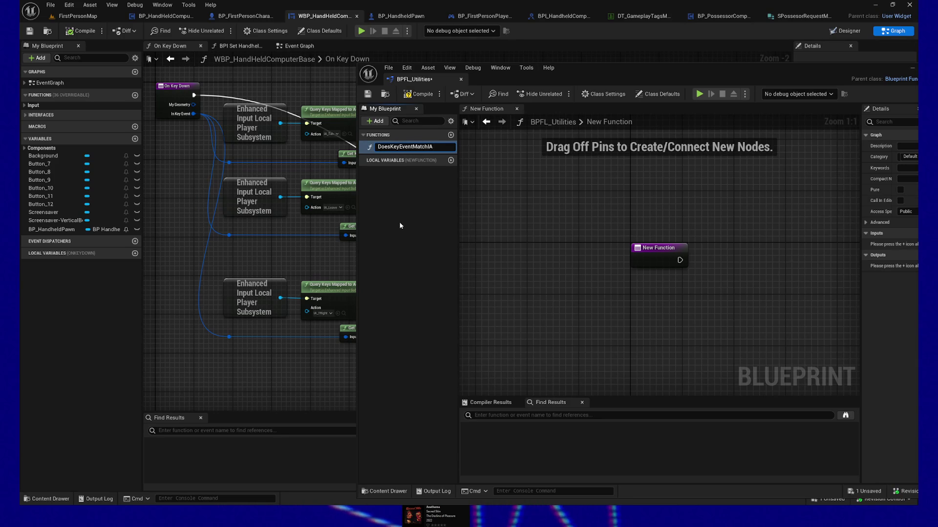
{"action": "key", "text": "Return"}
Rename the function again to IsKeyEventMappedAction
{"action": "mouse_move", "coordinate": [639, 294]}
{"action": "left_mouse_down"}
{"action": "mouse_move", "coordinate": [547, 304]}
{"action": "mouse_move", "coordinate": [541, 316]}
{"action": "left_mouse_up"}
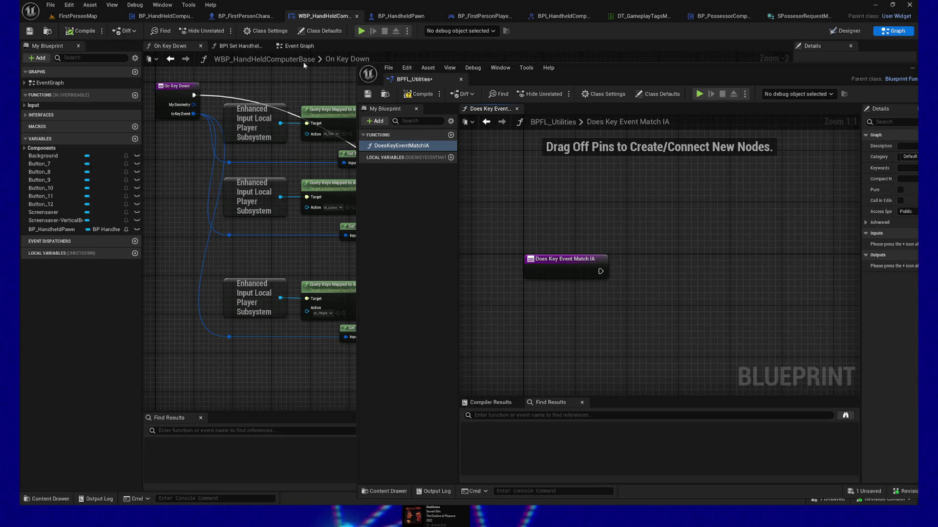
{"action": "left_click", "coordinate": [418, 150]}
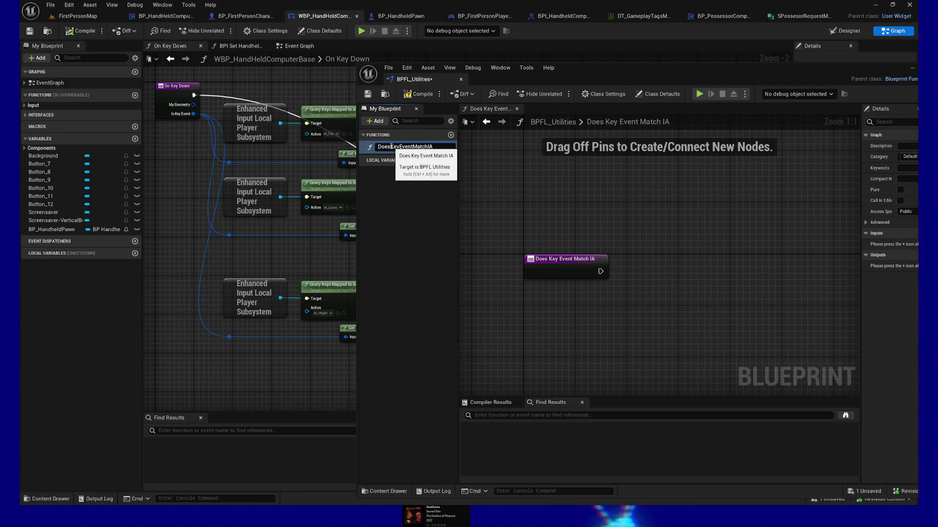
{"action": "left_click_drag", "start_coordinate": [391, 147], "coordinate": [341, 146]}
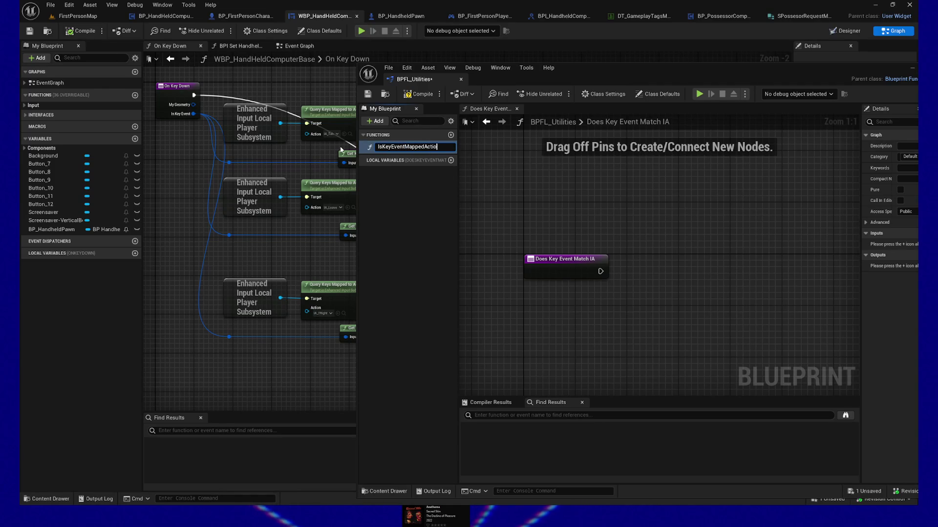
{"action": "type", "text": "on"}
{"action": "key", "text": "Return"}
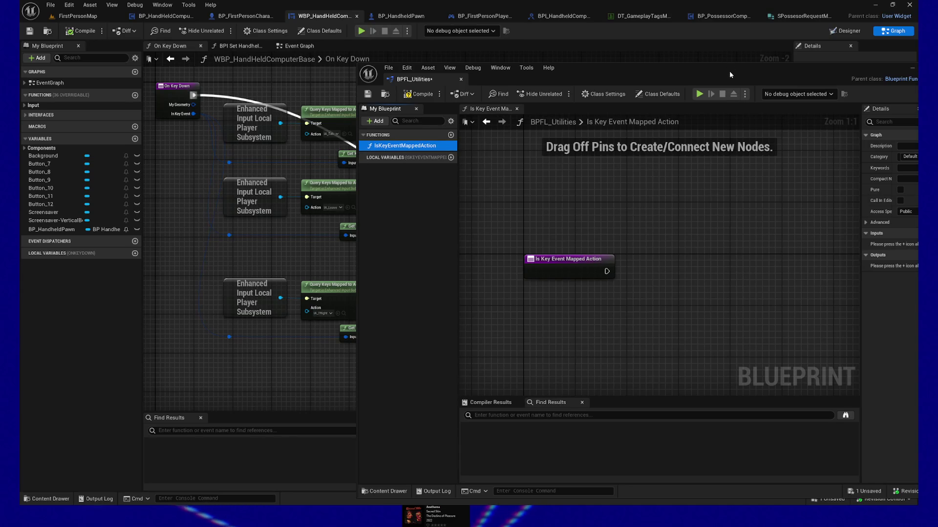
{"action": "left_click_drag", "start_coordinate": [729, 73], "coordinate": [654, 43]}
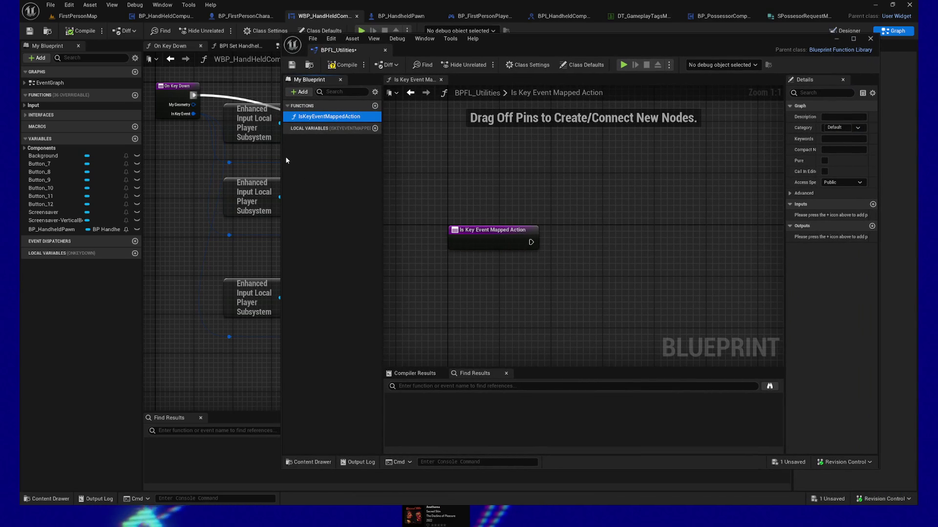
Add a single-value Key Event input named InKeyEvent to the function
{"action": "left_click_drag", "start_coordinate": [282, 156], "coordinate": [402, 149]}
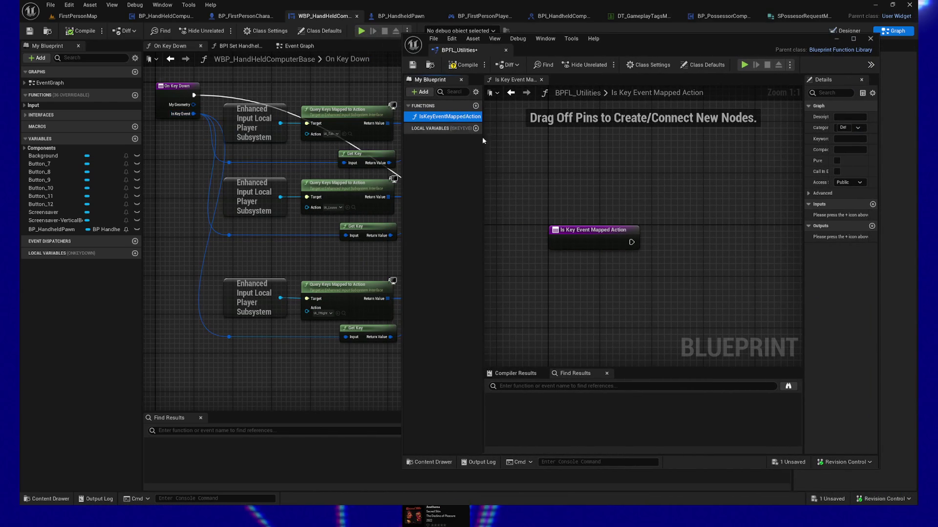
{"action": "left_click", "coordinate": [579, 242]}
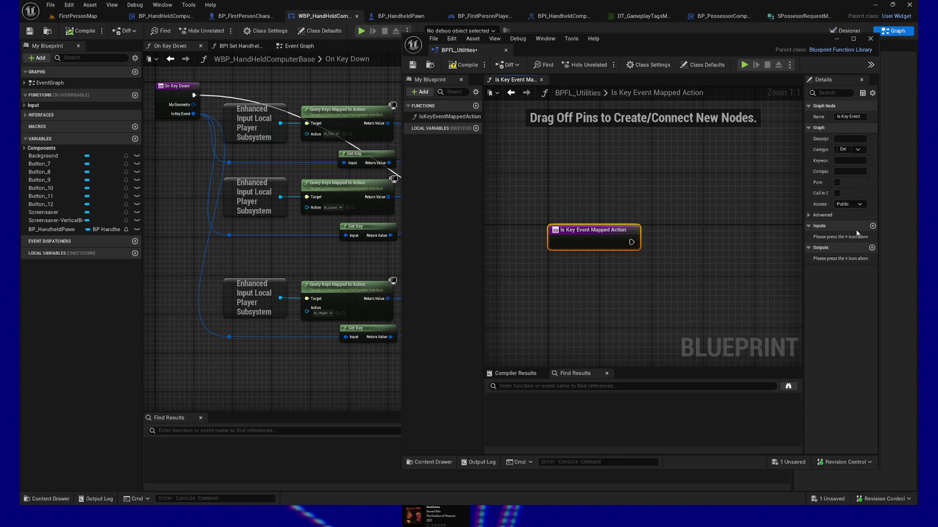
{"action": "left_click", "coordinate": [872, 226]}
{"action": "left_click", "coordinate": [844, 237]}
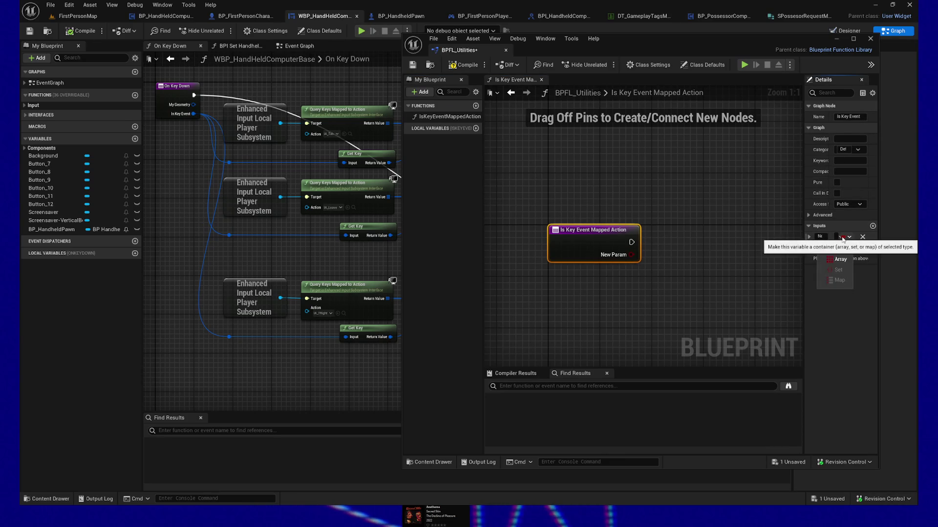
{"action": "left_click", "coordinate": [841, 250]}
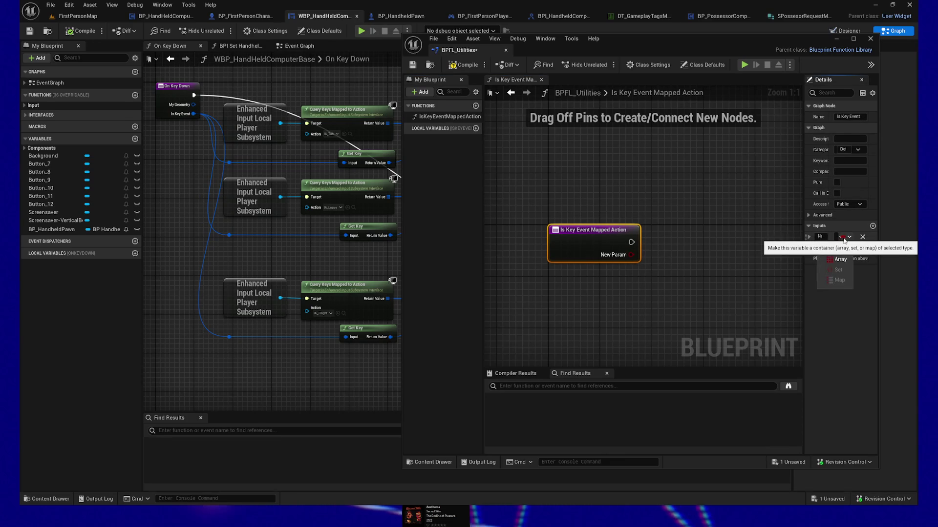
{"action": "left_click", "coordinate": [836, 239]}
{"action": "type", "text": "k"}
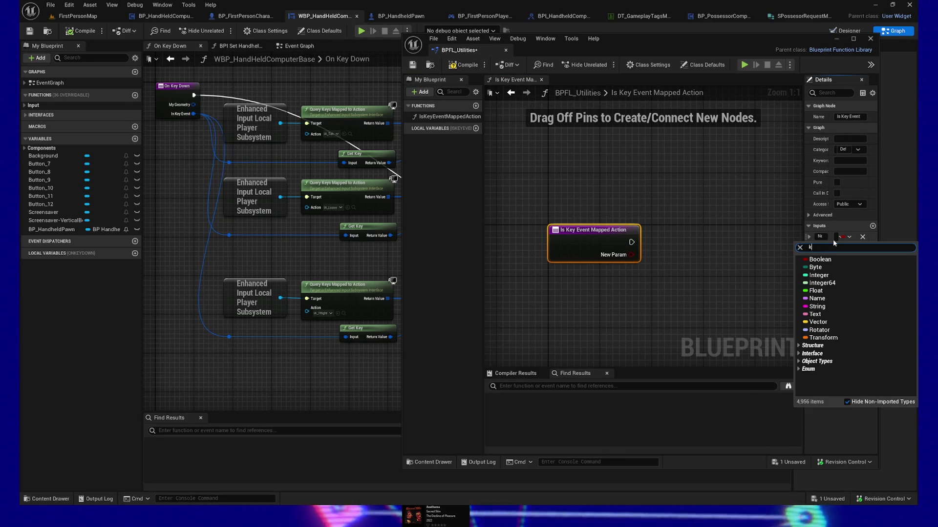
{"action": "type", "text": "ey event"}
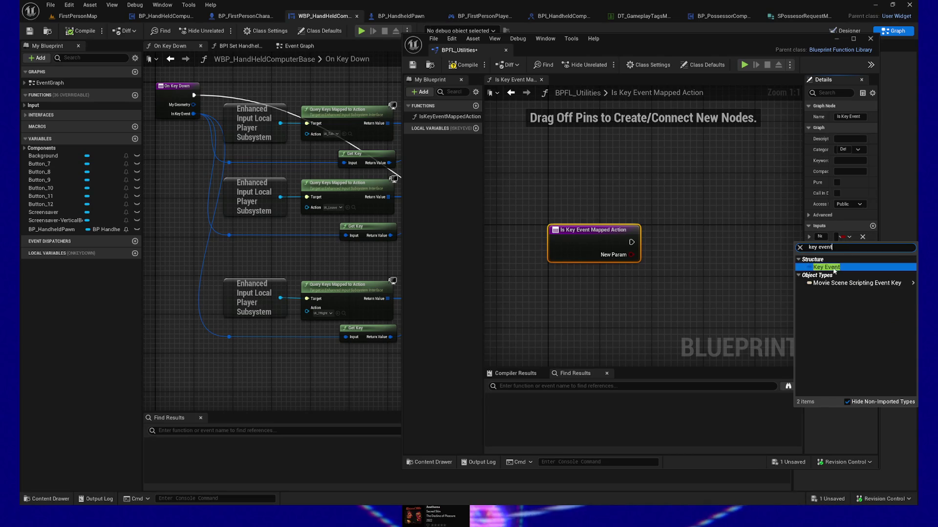
{"action": "left_click", "coordinate": [826, 269]}
{"action": "left_click_drag", "start_coordinate": [804, 240], "coordinate": [756, 240]}
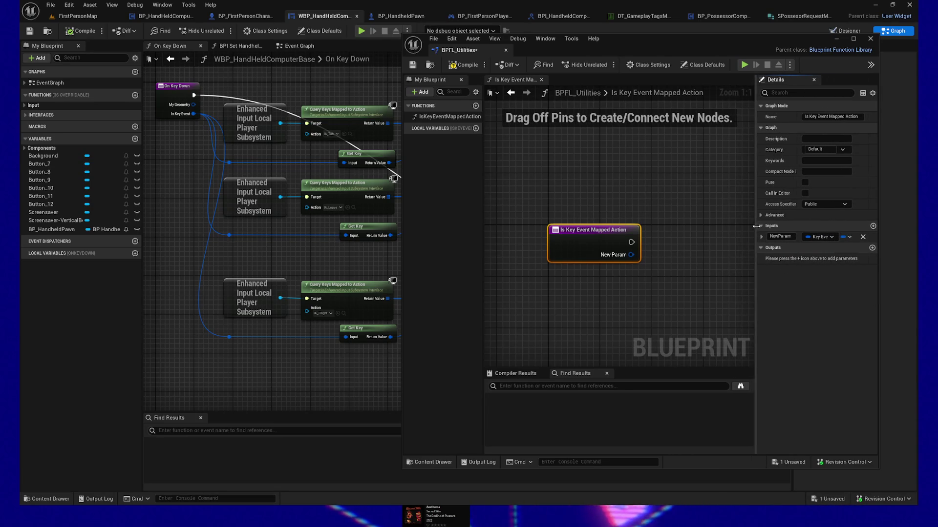
{"action": "double_click", "coordinate": [786, 238]}
{"action": "type", "text": "InKeyEve"}
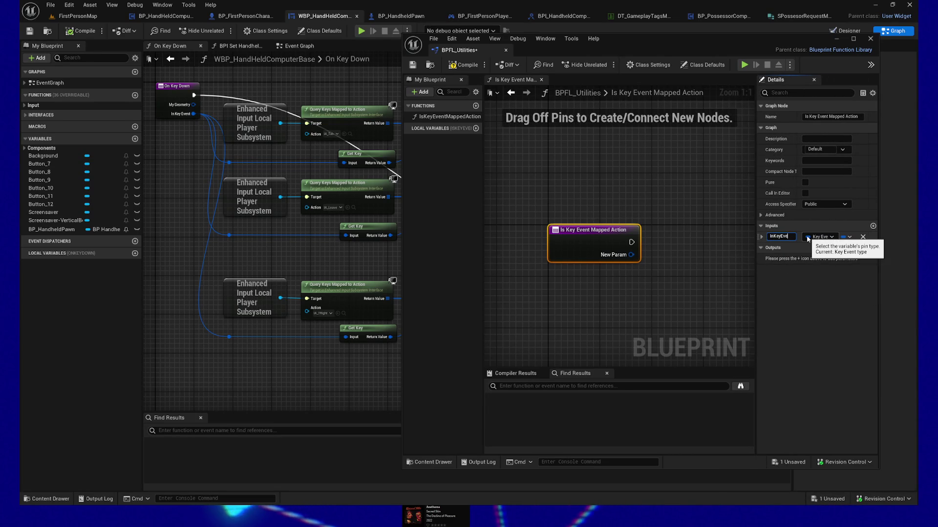
{"action": "type", "text": "nt"}
{"action": "key", "text": "Return"}
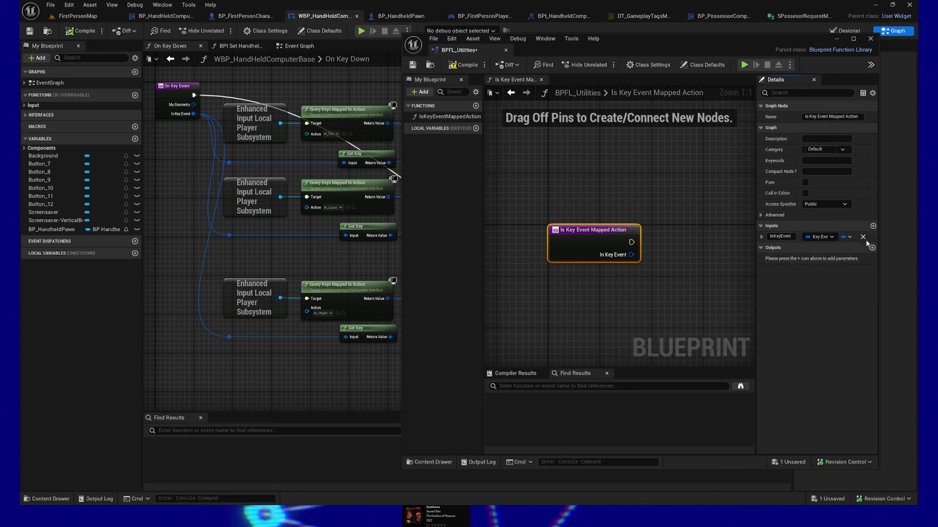
Add a second input InAction as an Input Action object reference
{"action": "left_click", "coordinate": [873, 226]}
{"action": "type", "text": "In"}
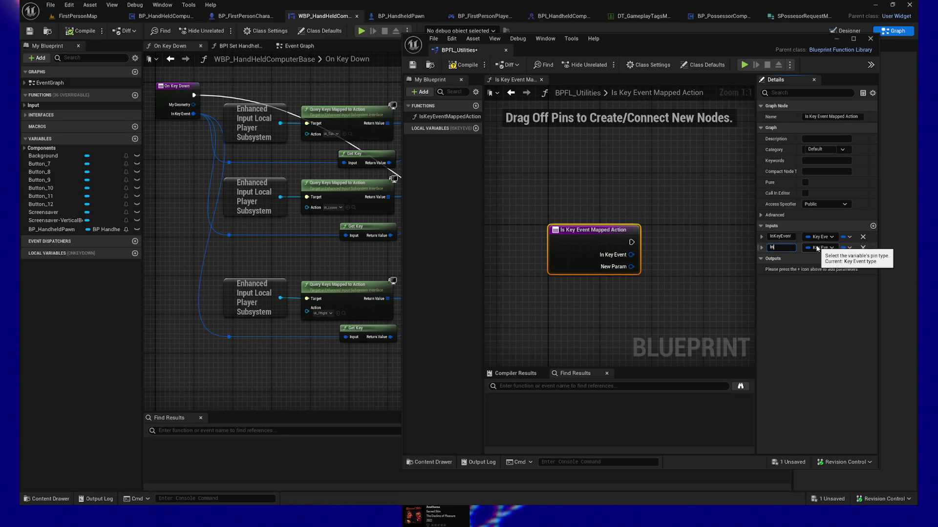
{"action": "type", "text": "Action"}
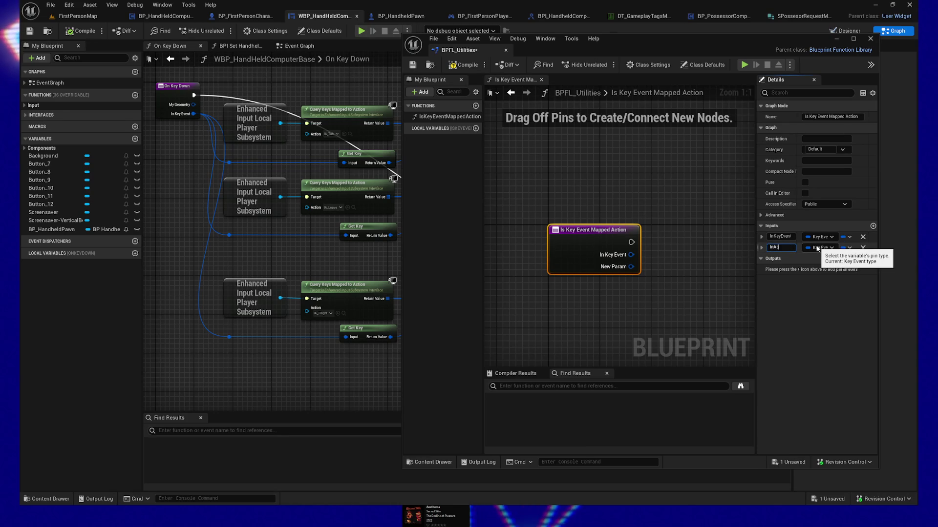
{"action": "key", "text": "Return"}
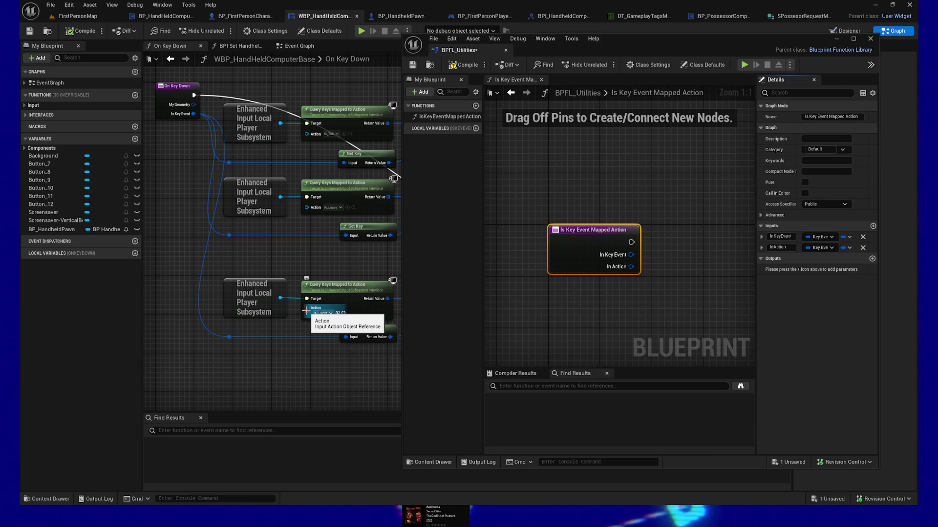
{"action": "left_click", "coordinate": [822, 251]}
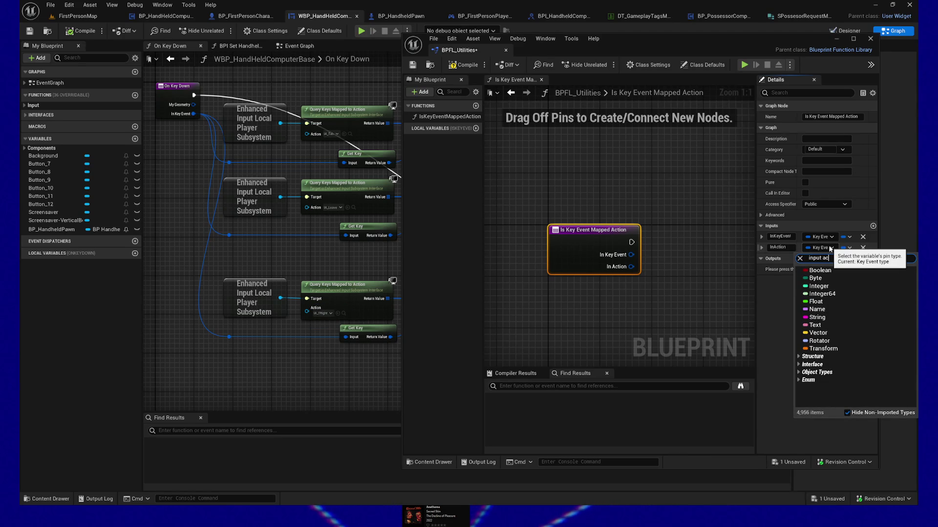
{"action": "mouse_move", "coordinate": [817, 336]}
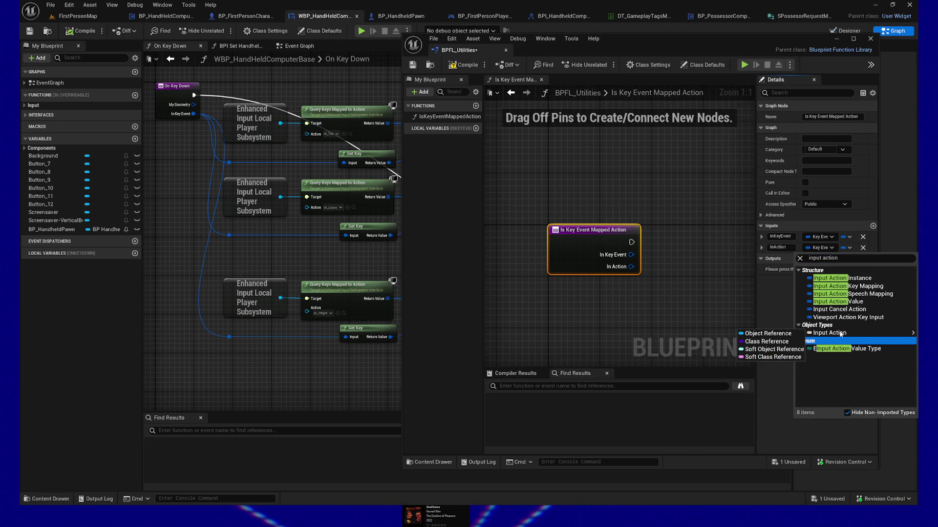
{"action": "left_click", "coordinate": [767, 333]}
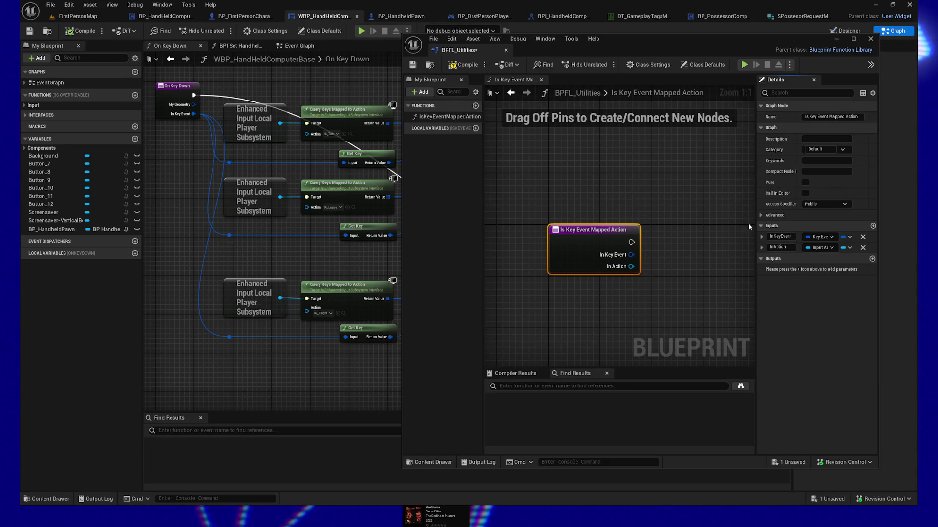
Add a Boolean output bIsMapped and save BPFL_Utilities
{"action": "left_click", "coordinate": [872, 258]}
{"action": "left_click", "coordinate": [827, 270]}
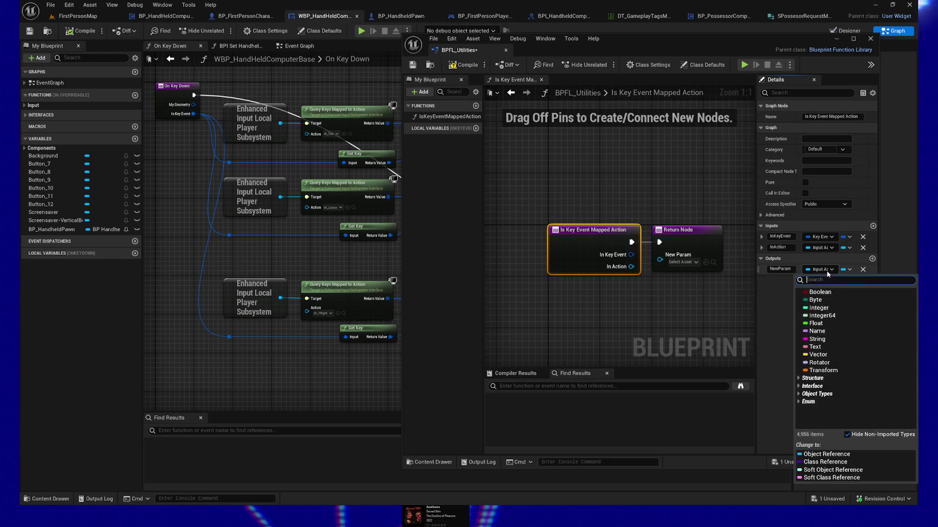
{"action": "left_click", "coordinate": [820, 292]}
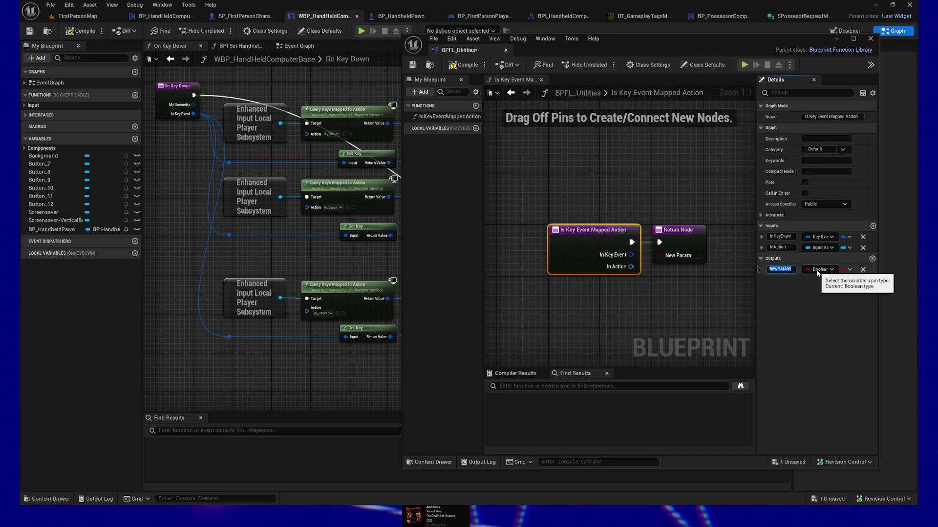
{"action": "type", "text": "b"}
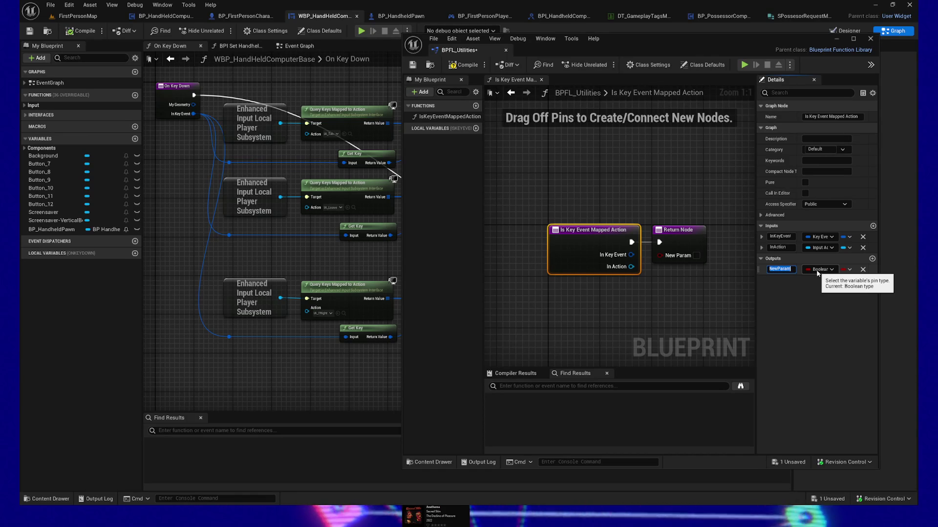
{"action": "type", "text": "IsMapped"}
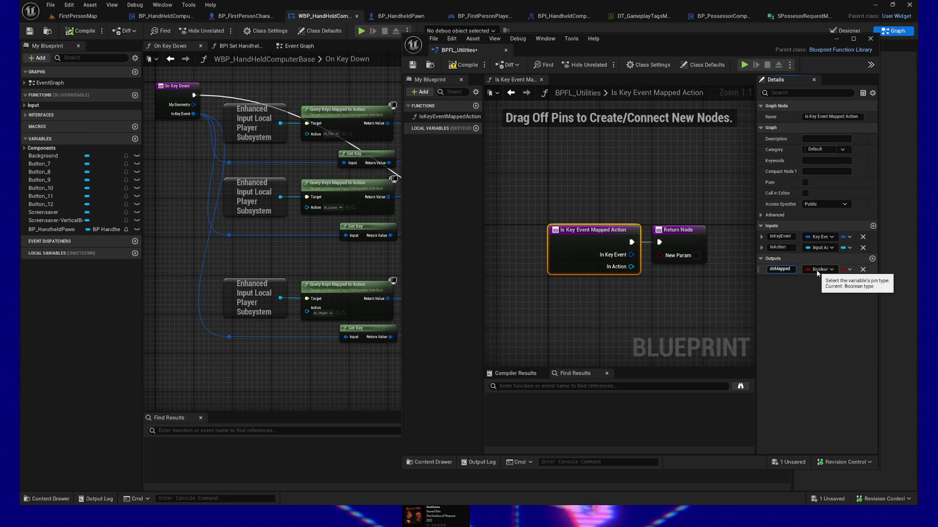
{"action": "key", "text": "Return"}
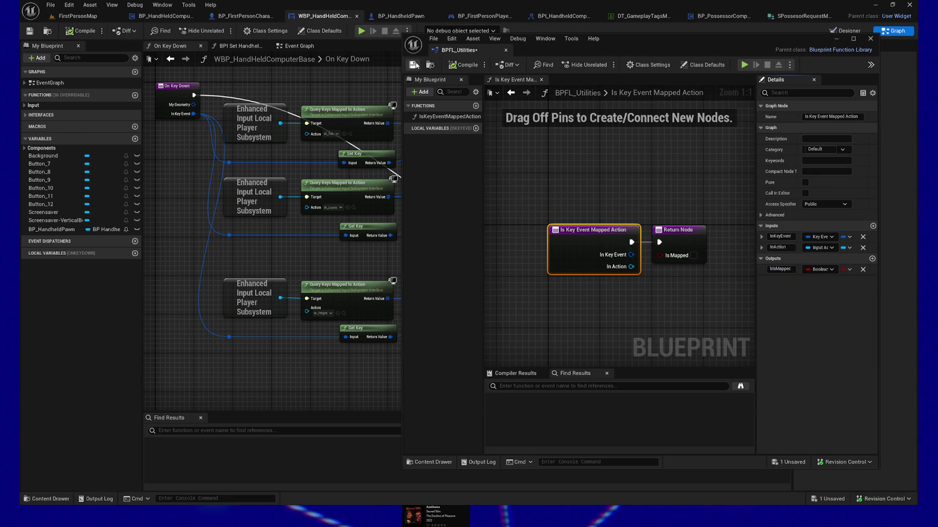
{"action": "key", "text": "ctrl+s"}
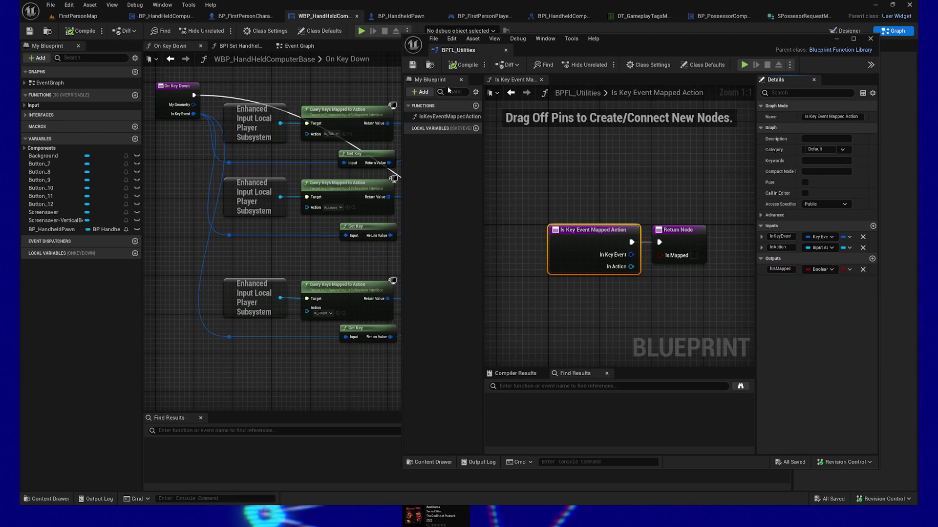
{"action": "left_click_drag", "start_coordinate": [403, 168], "coordinate": [244, 144]}
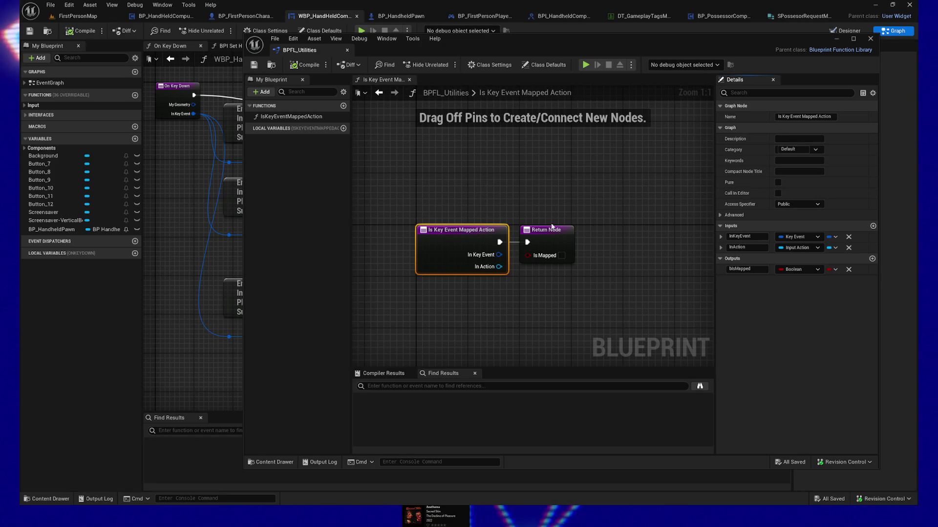
Snap a detached BPFL_Utilities window to the right half, On Key Down graph on the left
{"action": "left_click", "coordinate": [204, 255]}
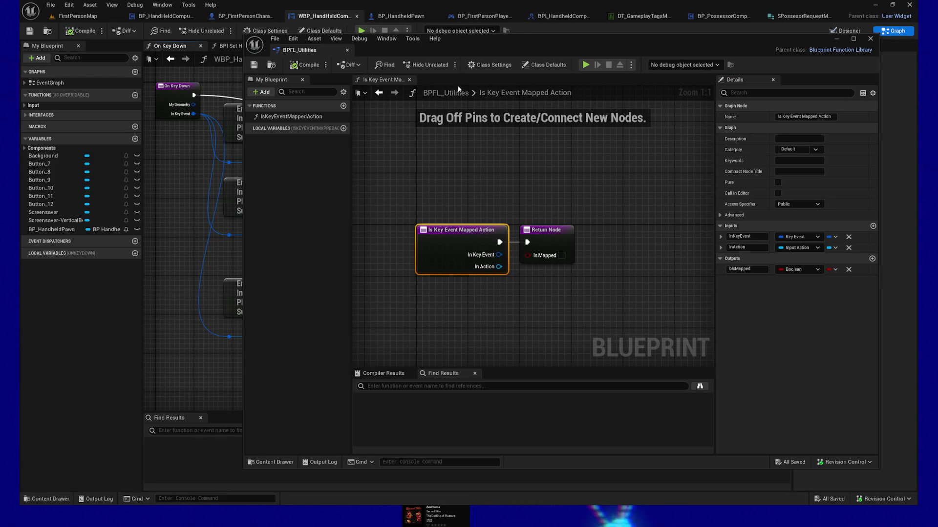
{"action": "mouse_move", "coordinate": [315, 50]}
{"action": "left_mouse_down"}
{"action": "mouse_move", "coordinate": [843, 144]}
{"action": "mouse_move", "coordinate": [698, 85]}
{"action": "mouse_move", "coordinate": [767, 73]}
{"action": "mouse_move", "coordinate": [320, 413]}
{"action": "mouse_move", "coordinate": [320, 508]}
{"action": "mouse_move", "coordinate": [30, 302]}
{"action": "mouse_move", "coordinate": [551, 201]}
{"action": "mouse_move", "coordinate": [547, 25]}
{"action": "mouse_move", "coordinate": [579, 24]}
{"action": "mouse_move", "coordinate": [825, 185]}
{"action": "mouse_move", "coordinate": [593, 189]}
{"action": "mouse_move", "coordinate": [683, 194]}
{"action": "left_mouse_up"}
{"action": "key", "text": "super+Right"}
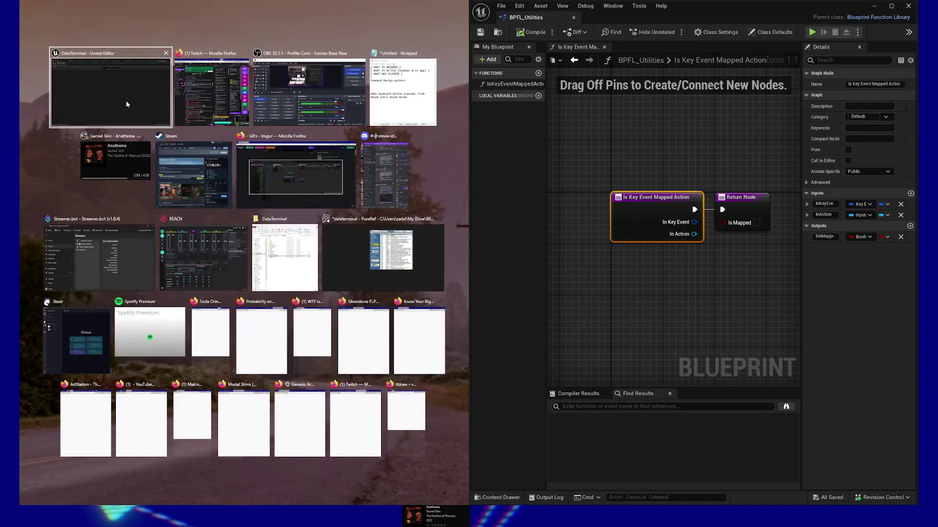
{"action": "left_click", "coordinate": [130, 105]}
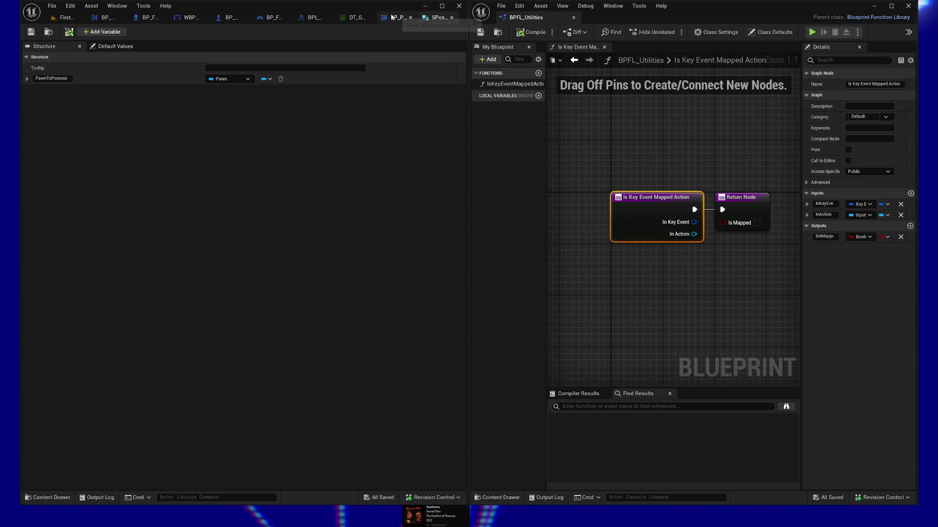
{"action": "left_click", "coordinate": [188, 18]}
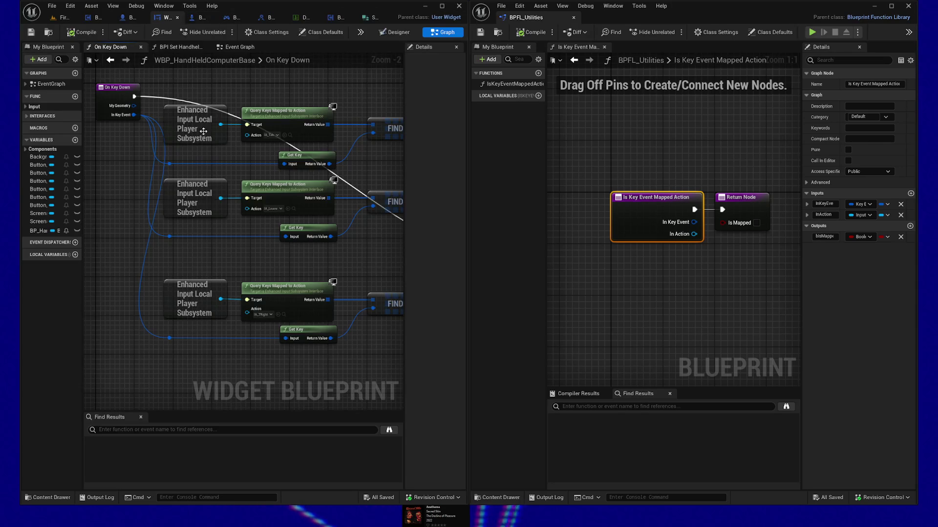
Copy the Enhanced Input subsystem, Query Keys Mapped to Action and Get Key nodes into the function
{"action": "left_click", "coordinate": [210, 299]}
{"action": "left_click", "coordinate": [264, 303], "text": "ctrl"}
{"action": "left_click", "coordinate": [308, 332], "text": "ctrl"}
{"action": "key", "text": "ctrl+c"}
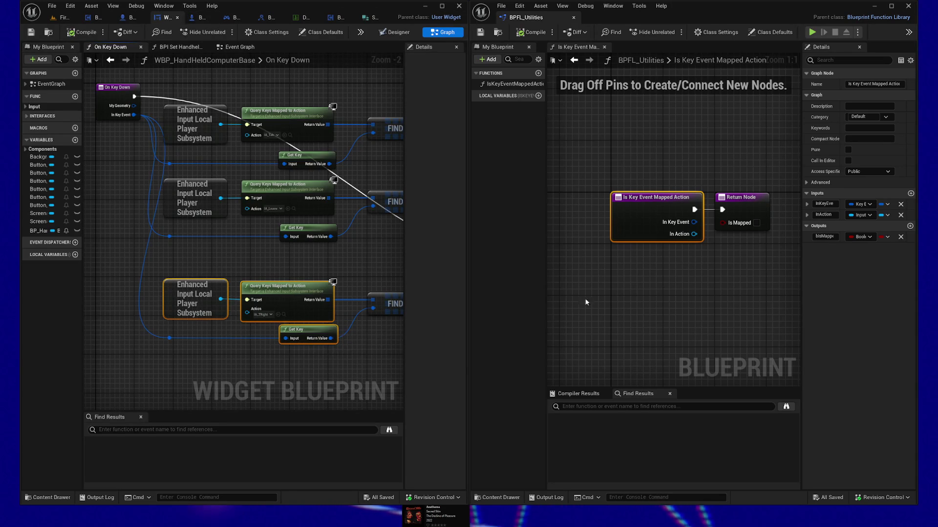
{"action": "left_click", "coordinate": [661, 289]}
{"action": "key", "text": "ctrl+v"}
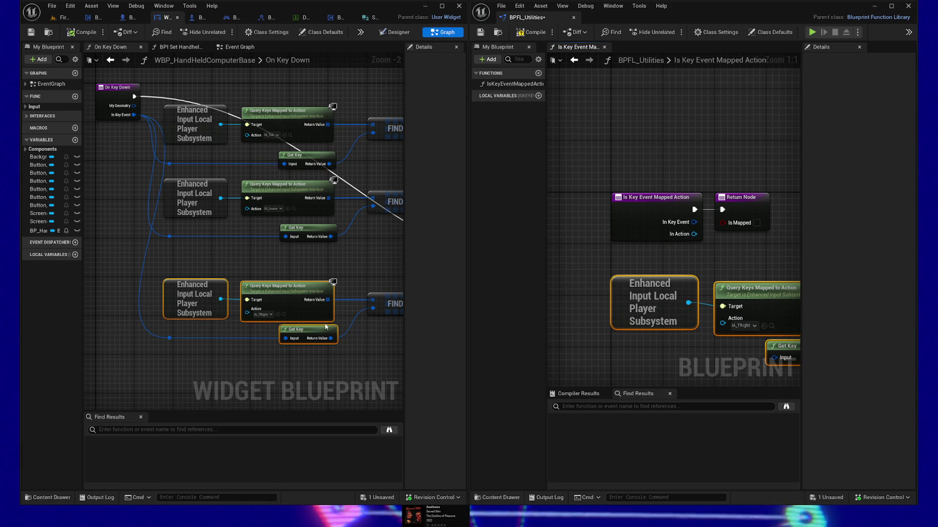
Copy the lower Find and >= nodes from On Key Down into the function graph
{"action": "mouse_move", "coordinate": [270, 249]}
{"action": "left_mouse_down"}
{"action": "mouse_move", "coordinate": [101, 225]}
{"action": "mouse_move", "coordinate": [237, 287]}
{"action": "left_mouse_up"}
{"action": "left_click", "coordinate": [366, 232]}
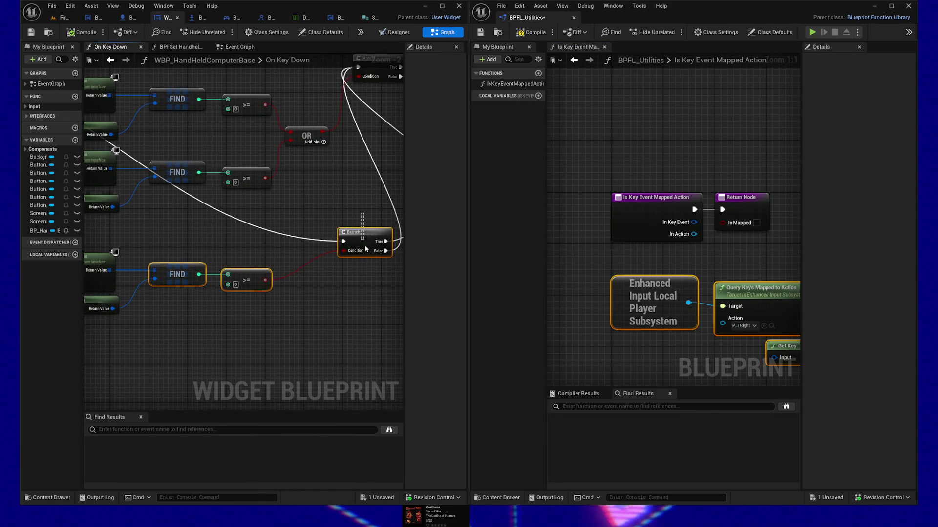
{"action": "left_click", "coordinate": [176, 249]}
{"action": "left_click_drag", "start_coordinate": [177, 249], "coordinate": [261, 302]}
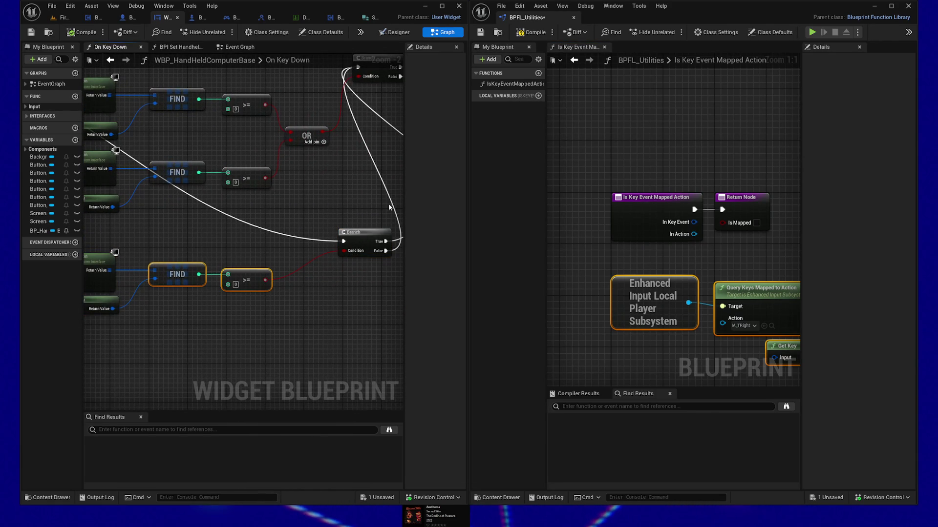
{"action": "left_click", "coordinate": [623, 150]}
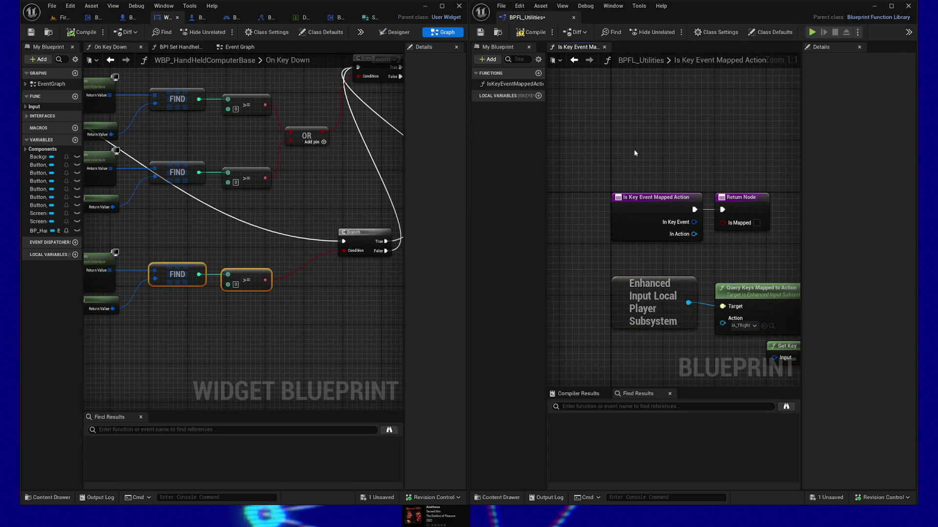
{"action": "left_click_drag", "start_coordinate": [655, 148], "coordinate": [595, 142]}
{"action": "scroll", "coordinate": [705, 171], "scroll_direction": "down", "scroll_amount": 2}
{"action": "left_click_drag", "start_coordinate": [710, 197], "coordinate": [661, 191]}
{"action": "key", "text": "ctrl+v"}
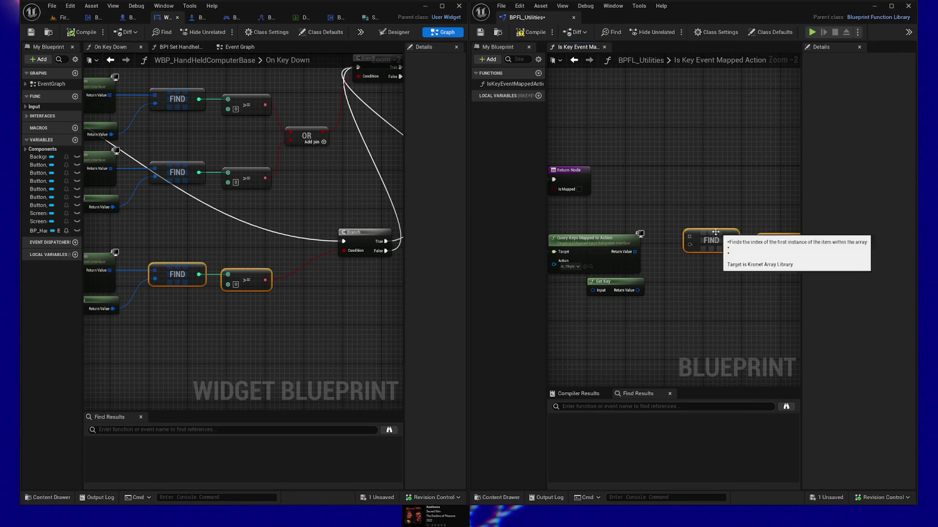
Wire the query array and Get Key into Find, In Key Event to Get Key, In Action to Query Keys
{"action": "left_click_drag", "start_coordinate": [635, 252], "coordinate": [689, 244]}
{"action": "mouse_move", "coordinate": [638, 290]}
{"action": "left_mouse_down"}
{"action": "mouse_move", "coordinate": [689, 244]}
{"action": "mouse_move", "coordinate": [664, 270]}
{"action": "left_mouse_up"}
{"action": "left_click_drag", "start_coordinate": [745, 283], "coordinate": [639, 199]}
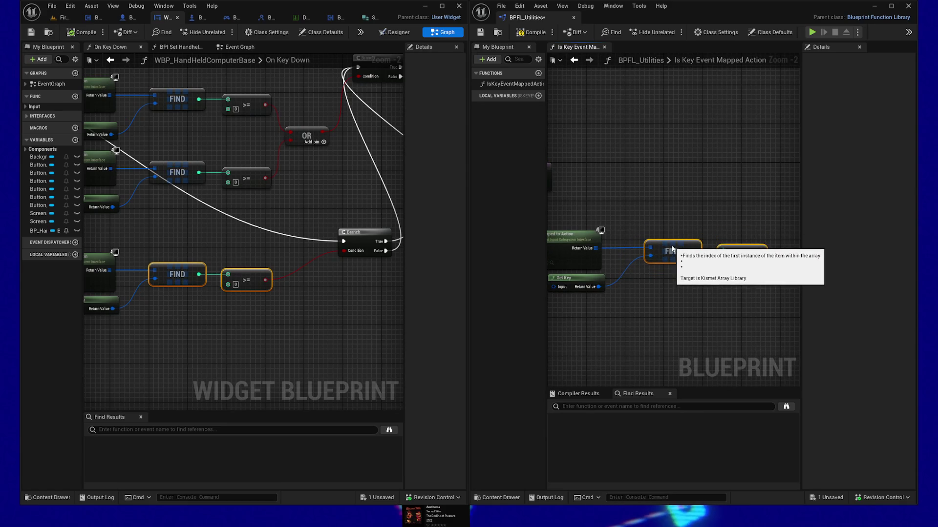
{"action": "mouse_move", "coordinate": [661, 308]}
{"action": "left_mouse_down"}
{"action": "mouse_move", "coordinate": [722, 301]}
{"action": "mouse_move", "coordinate": [682, 291]}
{"action": "left_mouse_up"}
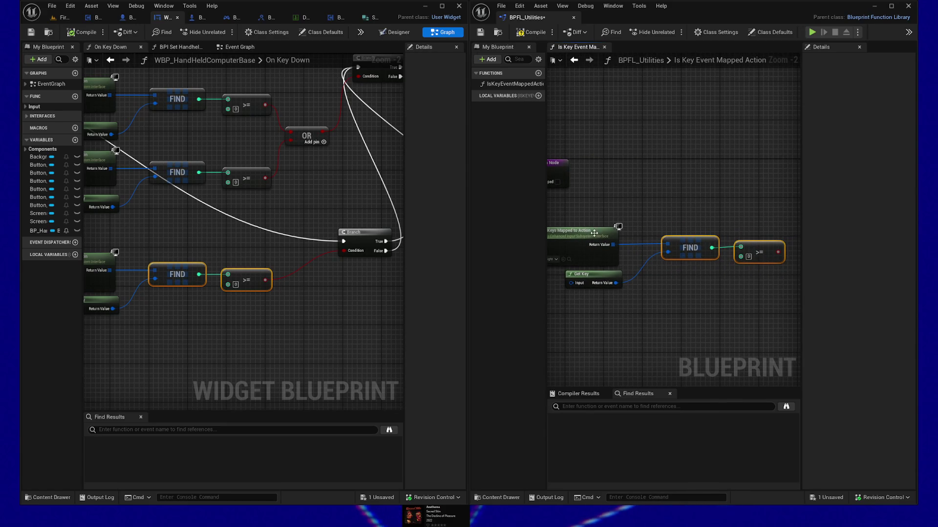
{"action": "left_click_drag", "start_coordinate": [600, 332], "coordinate": [751, 320]}
{"action": "left_click", "coordinate": [666, 224], "text": "ctrl"}
{"action": "left_click_drag", "start_coordinate": [680, 293], "coordinate": [611, 261]}
{"action": "left_click_drag", "start_coordinate": [593, 222], "coordinate": [634, 212]}
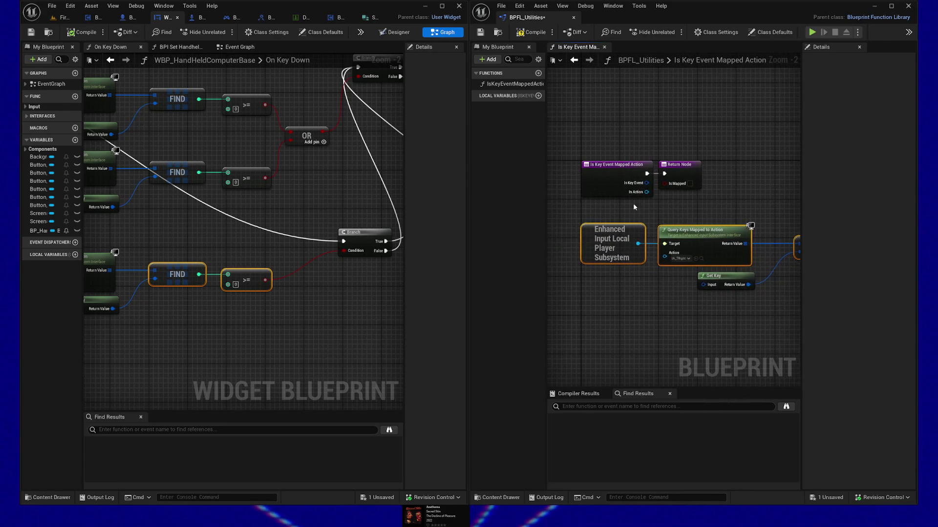
{"action": "mouse_move", "coordinate": [668, 245]}
{"action": "left_mouse_down"}
{"action": "mouse_move", "coordinate": [677, 281]}
{"action": "mouse_move", "coordinate": [700, 284]}
{"action": "left_mouse_up"}
{"action": "left_click_drag", "start_coordinate": [647, 192], "coordinate": [664, 257]}
Move the Return Node further right and undock the BPFL_Utilities editor
{"action": "left_click_drag", "start_coordinate": [730, 203], "coordinate": [630, 206]}
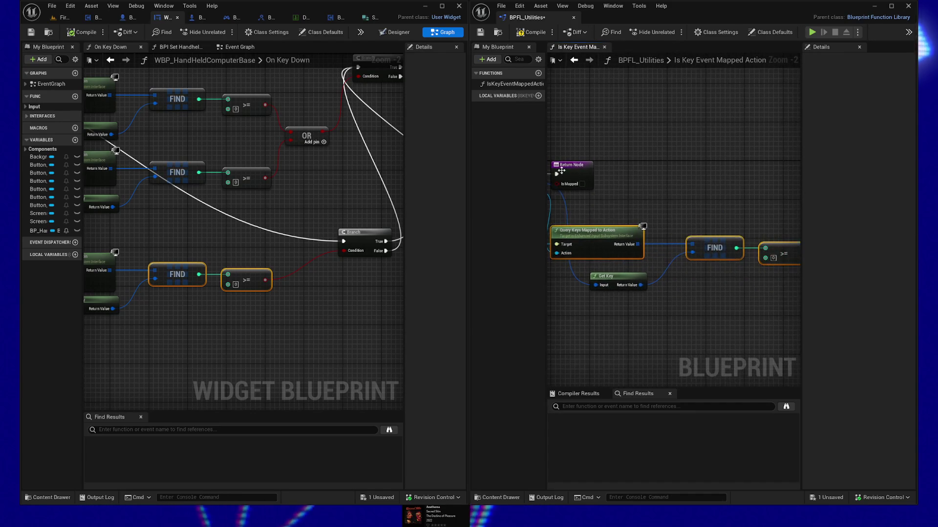
{"action": "left_click_drag", "start_coordinate": [567, 173], "coordinate": [731, 169]}
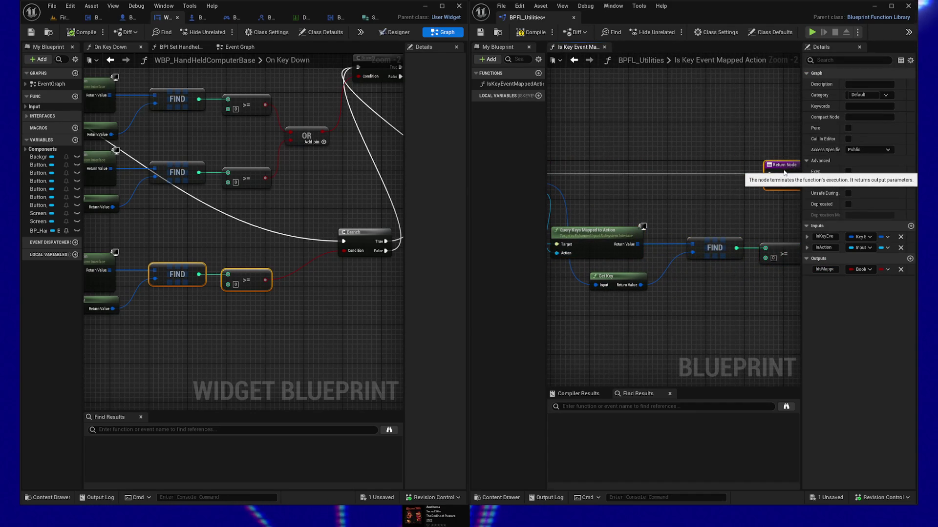
{"action": "scroll", "coordinate": [692, 202], "scroll_direction": "down", "scroll_amount": 2}
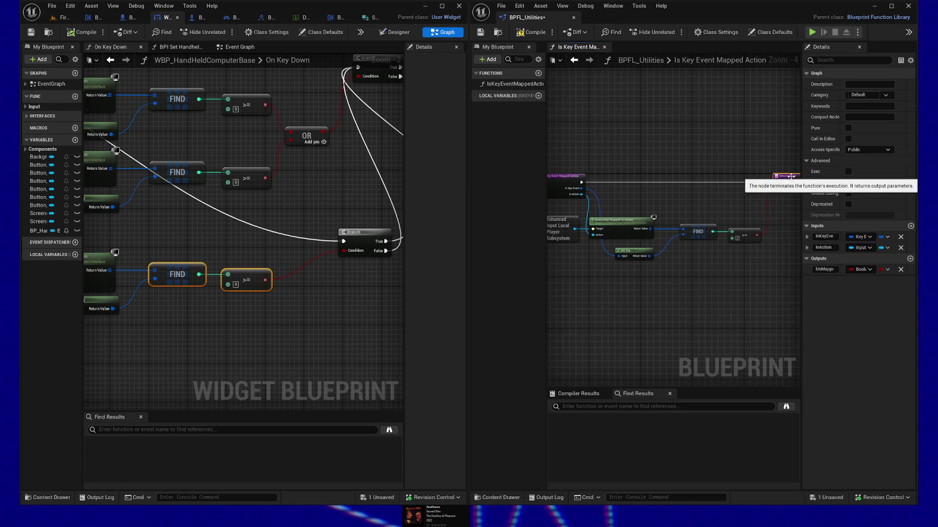
{"action": "left_click_drag", "start_coordinate": [694, 279], "coordinate": [723, 275]}
{"action": "left_click", "coordinate": [608, 190]}
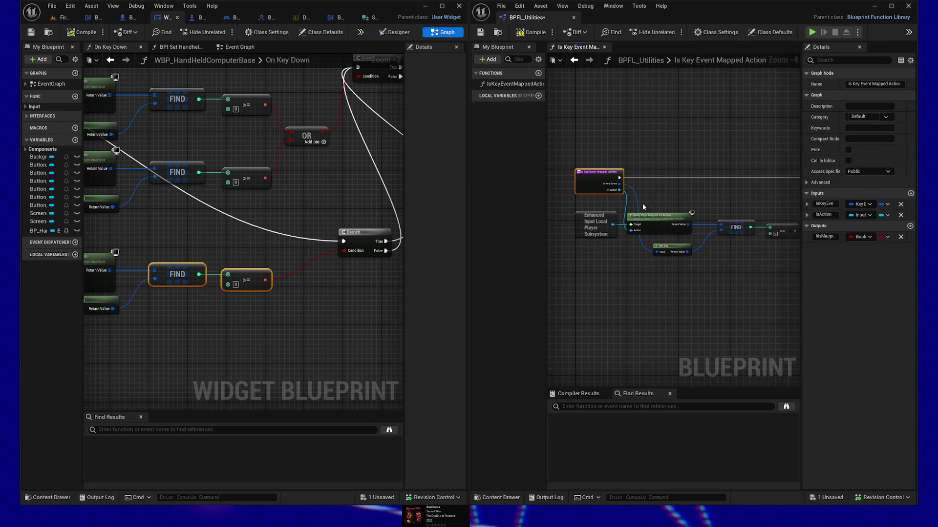
{"action": "left_click_drag", "start_coordinate": [677, 203], "coordinate": [651, 196]}
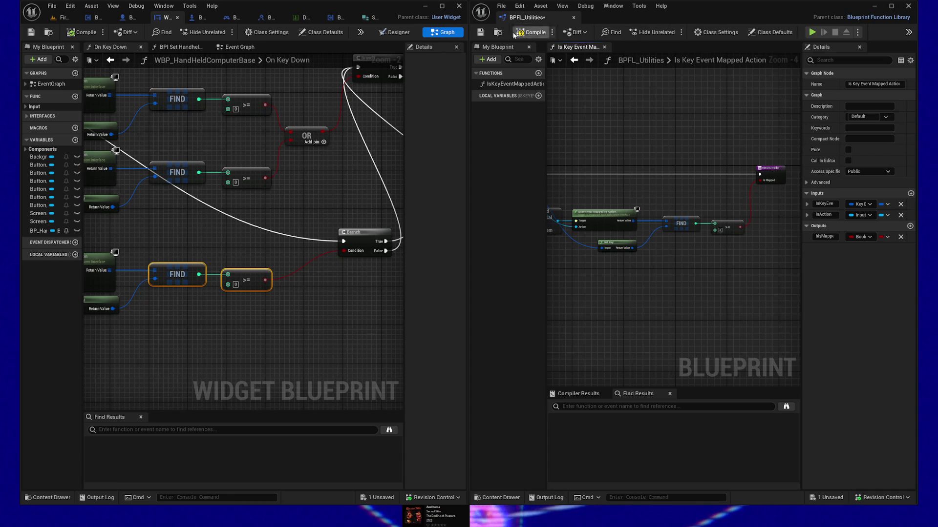
{"action": "left_click_drag", "start_coordinate": [694, 7], "coordinate": [604, 65]}
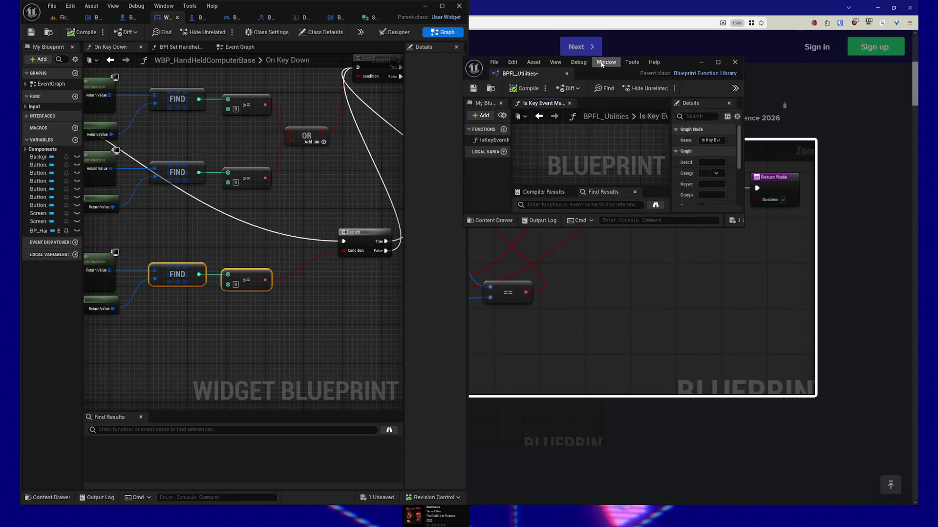
Maximize the BPFL_Utilities editor and narrow the My Blueprint and Details panels
{"action": "key", "text": "super+Up"}
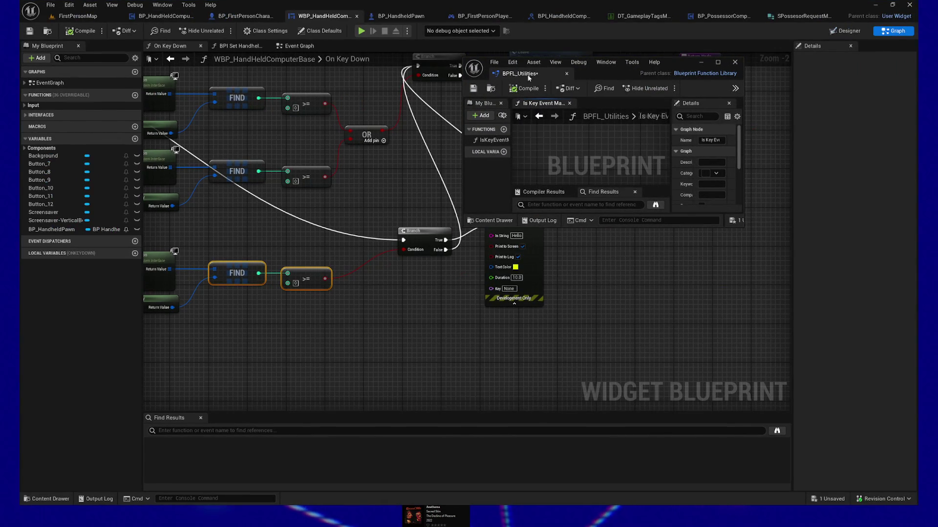
{"action": "left_click", "coordinate": [720, 62]}
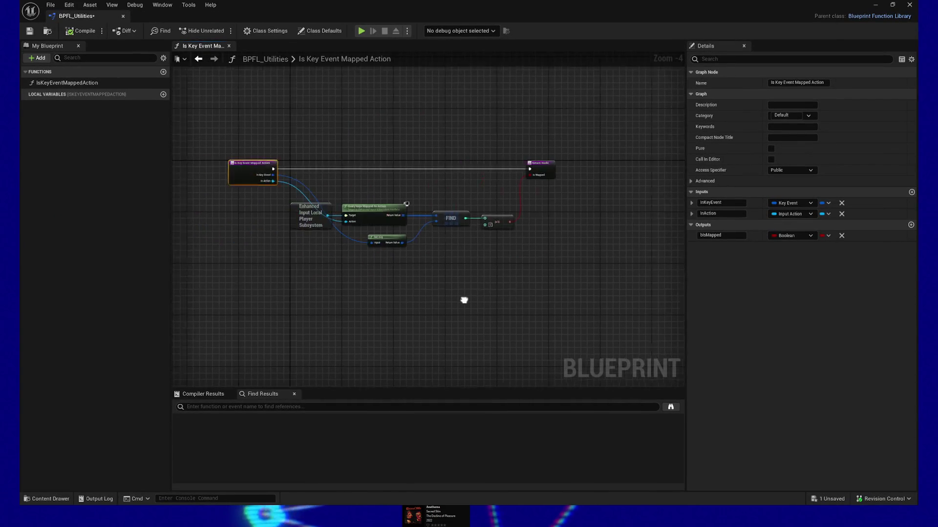
{"action": "left_click_drag", "start_coordinate": [171, 232], "coordinate": [145, 235]}
{"action": "left_click_drag", "start_coordinate": [687, 272], "coordinate": [793, 273]}
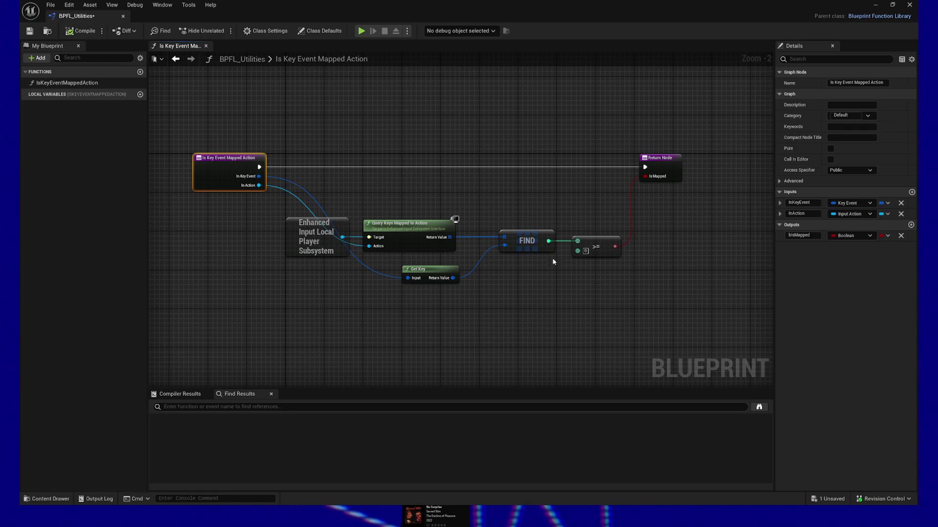
Move the five-node query chain up closer to the entry node
{"action": "mouse_move", "coordinate": [299, 210]}
{"action": "left_mouse_down"}
{"action": "mouse_move", "coordinate": [371, 263]}
{"action": "mouse_move", "coordinate": [661, 310]}
{"action": "left_mouse_up"}
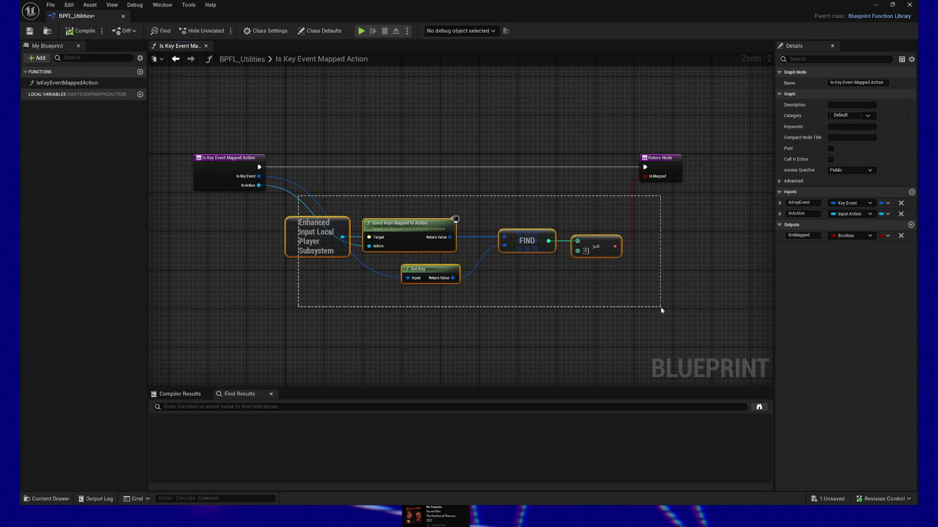
{"action": "left_click_drag", "start_coordinate": [427, 225], "coordinate": [428, 188]}
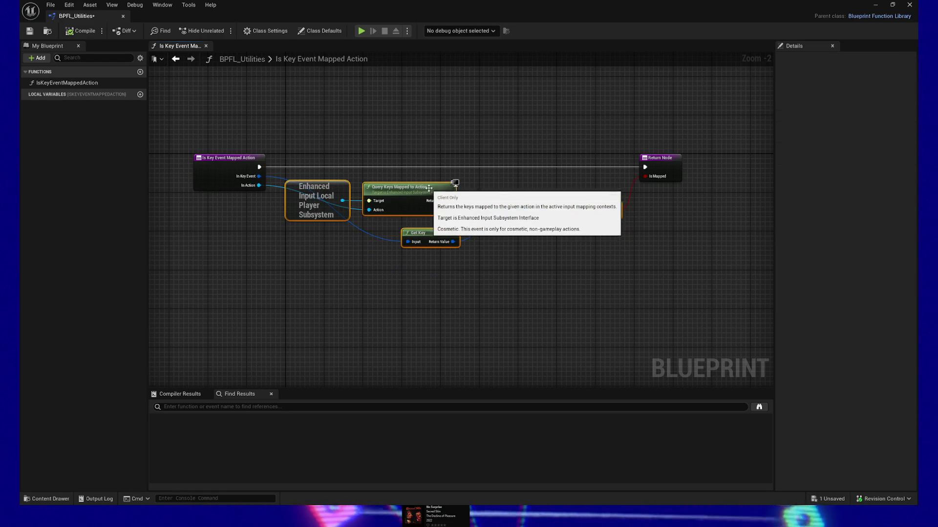
{"action": "left_click_drag", "start_coordinate": [217, 235], "coordinate": [287, 219]}
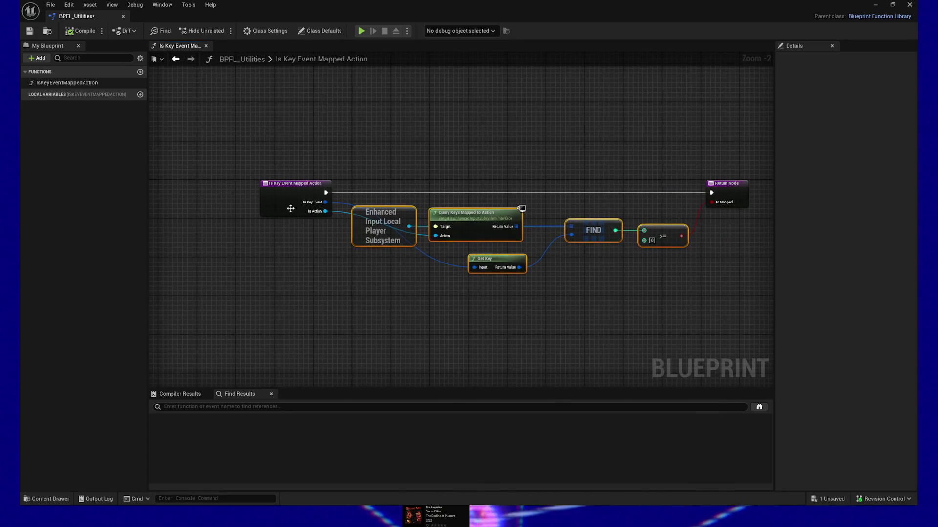
{"action": "left_click", "coordinate": [444, 231]}
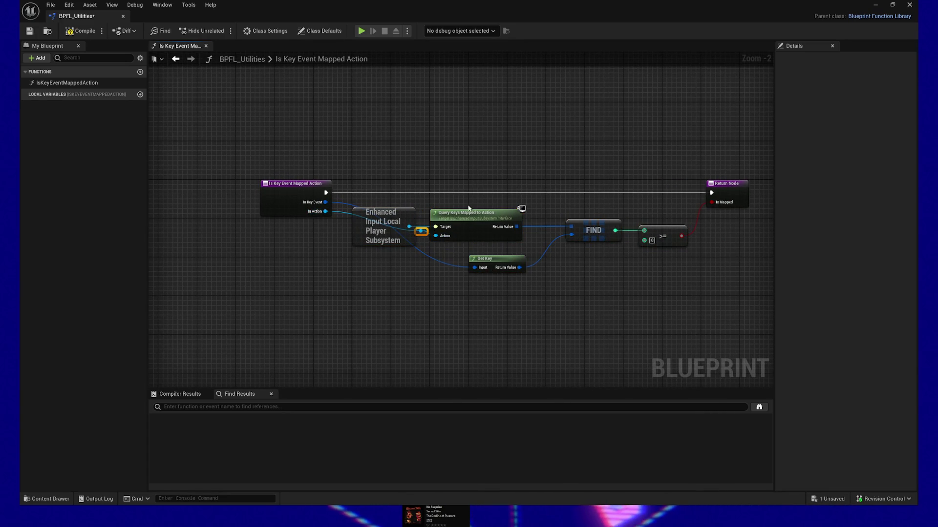
{"action": "left_click", "coordinate": [424, 240]}
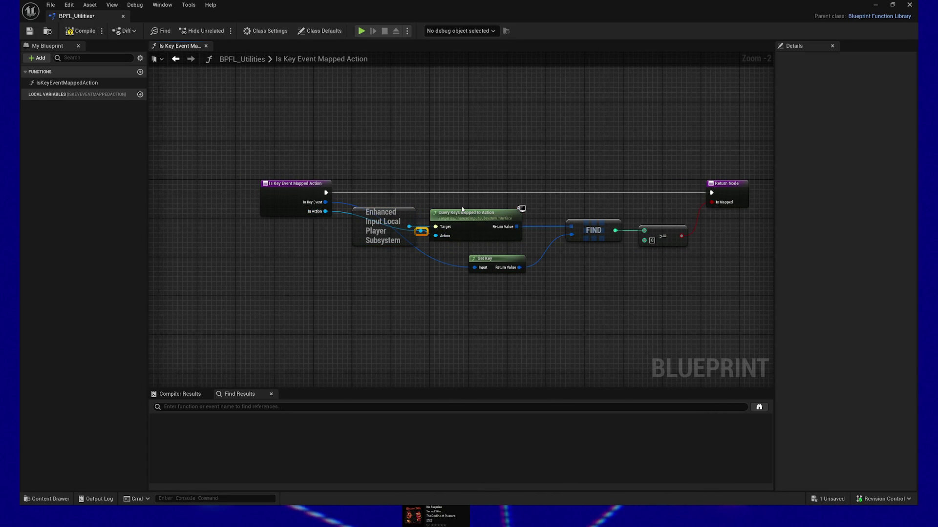
{"action": "left_click", "coordinate": [436, 226]}
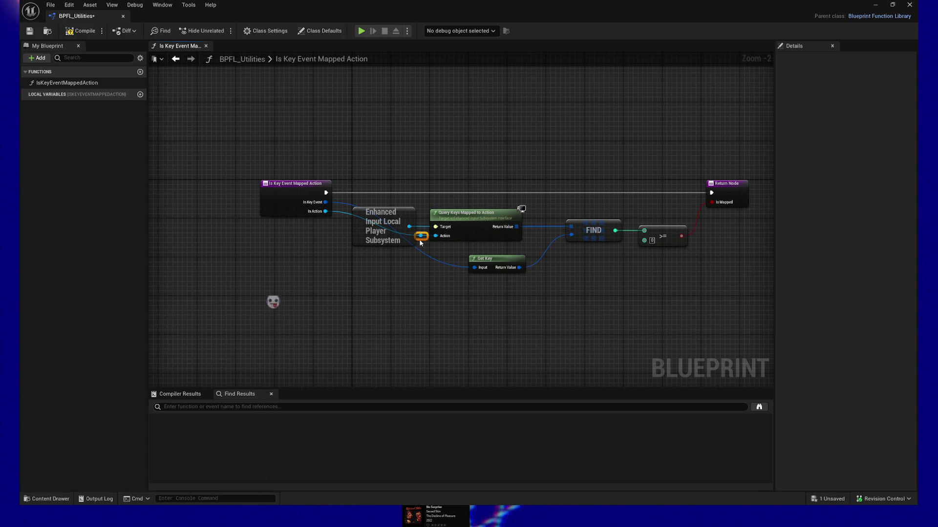
Add reroute knots on the In Action wire and the wire into Get Key
{"action": "left_click_drag", "start_coordinate": [421, 240], "coordinate": [417, 256]}
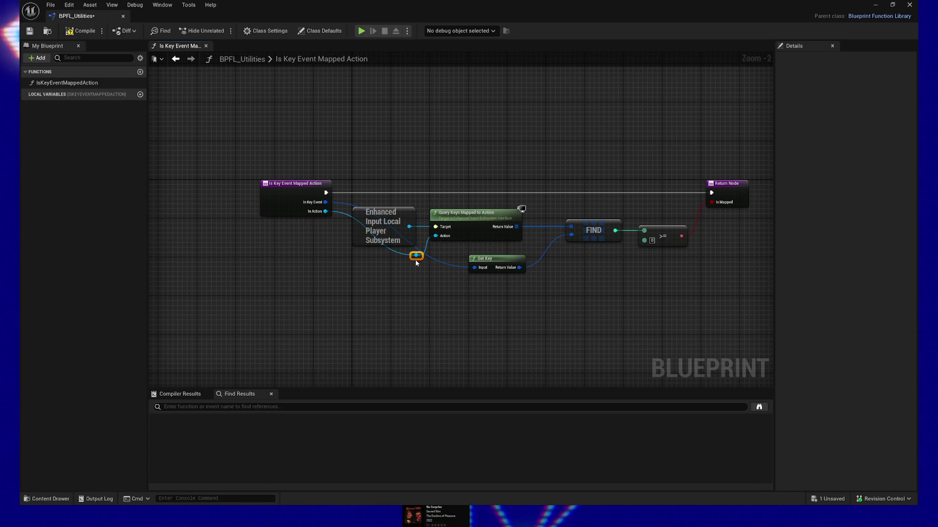
{"action": "double_click", "coordinate": [394, 254]}
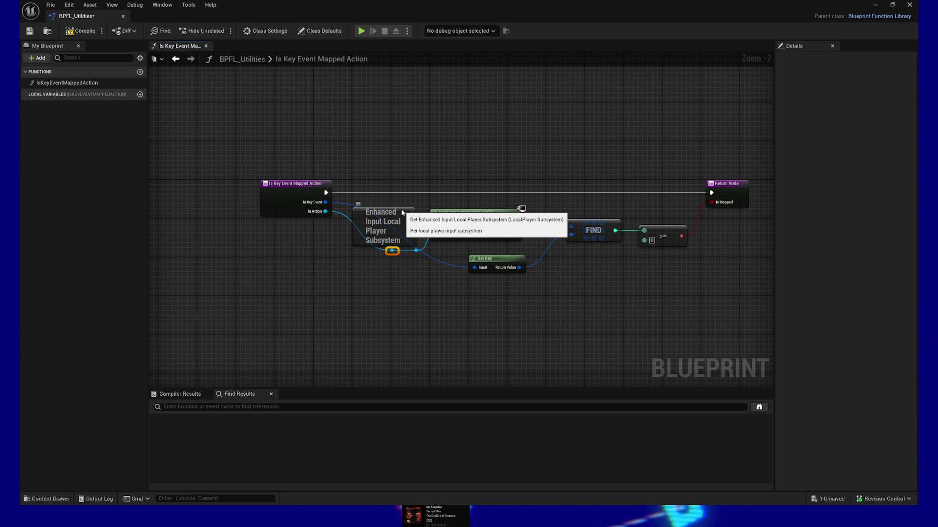
{"action": "left_click", "coordinate": [389, 230], "text": "ctrl"}
{"action": "left_click_drag", "start_coordinate": [353, 287], "coordinate": [304, 292]}
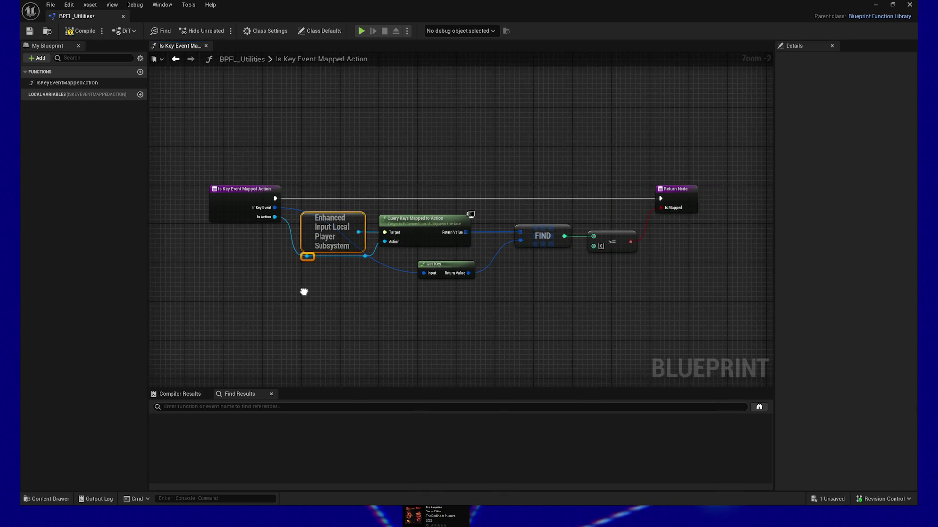
{"action": "double_click", "coordinate": [405, 271]}
{"action": "left_click", "coordinate": [406, 277]}
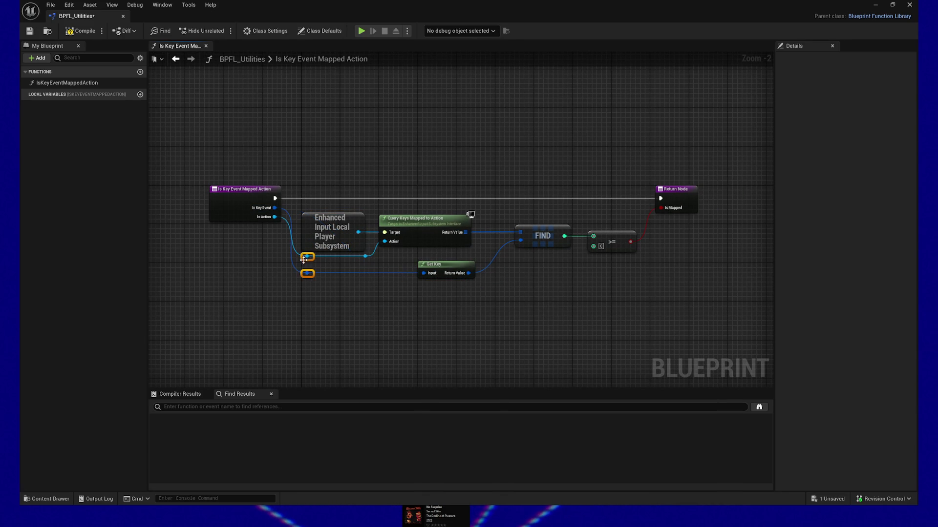
{"action": "left_click_drag", "start_coordinate": [290, 300], "coordinate": [349, 305]}
{"action": "left_click", "coordinate": [317, 223]}
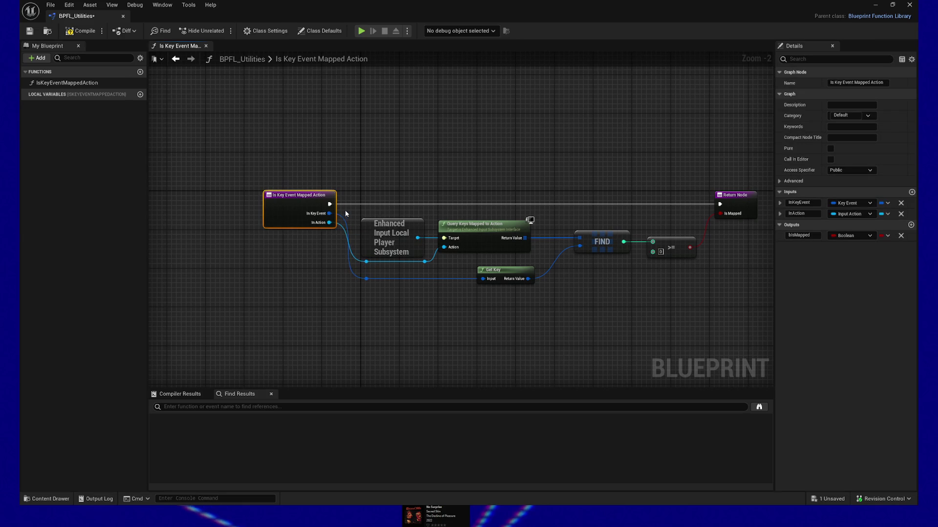
Make Is Key Event Mapped Action pure, save BPFL_Utilities, and minimize its editor
{"action": "left_click_drag", "start_coordinate": [426, 317], "coordinate": [381, 317]}
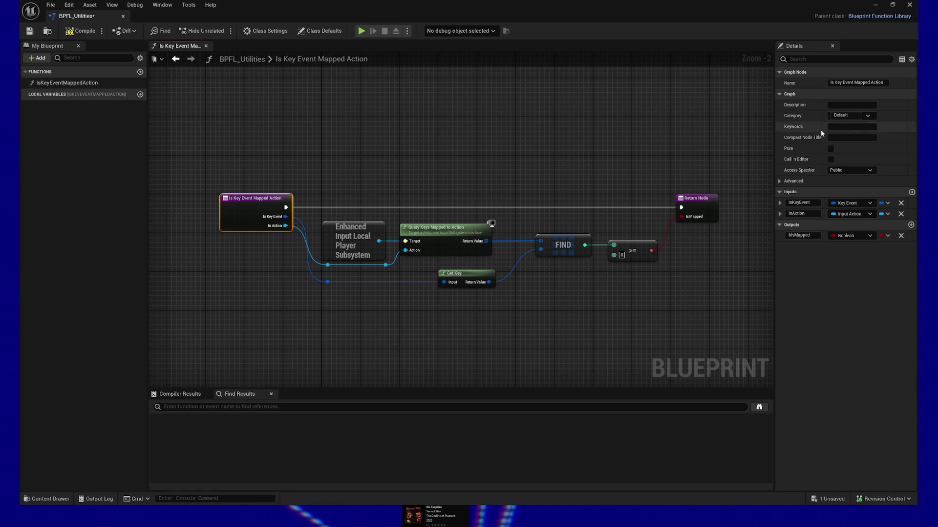
{"action": "left_click", "coordinate": [831, 149]}
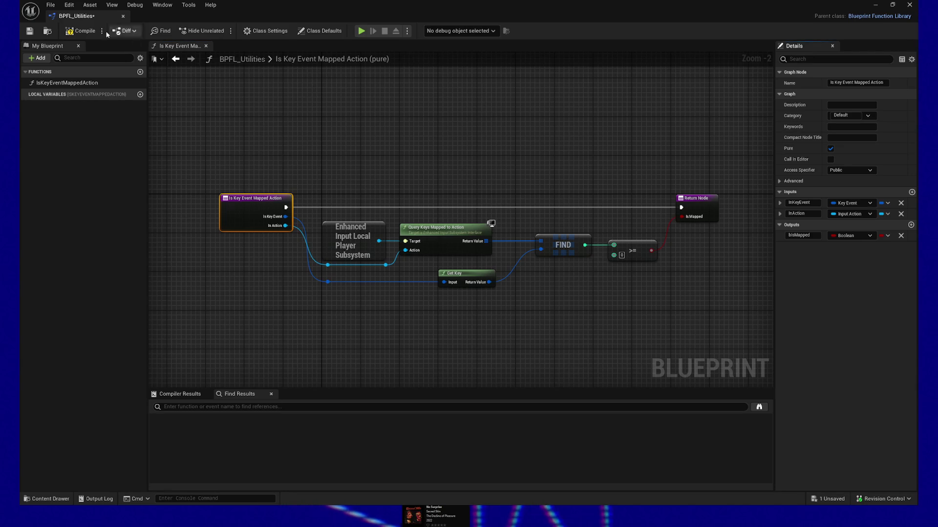
{"action": "left_click", "coordinate": [32, 32]}
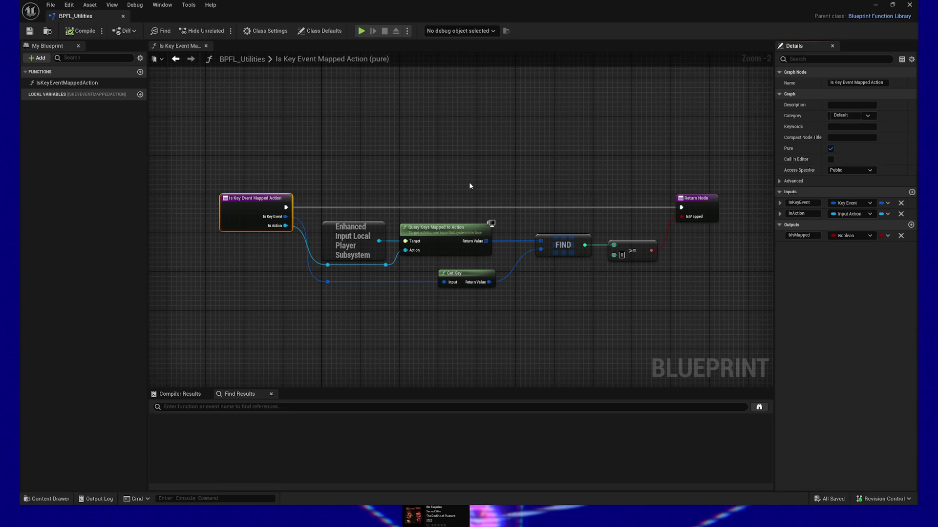
{"action": "left_click", "coordinate": [872, 7]}
{"action": "mouse_move", "coordinate": [550, 371]}
{"action": "left_mouse_down"}
{"action": "mouse_move", "coordinate": [603, 373]}
{"action": "mouse_move", "coordinate": [602, 468]}
{"action": "left_mouse_up"}
Add an Is Key Event Mapped Action node to On Key Down with In Action set to IA_Tab
{"action": "right_click", "coordinate": [334, 162]}
{"action": "type", "text": "iskeyevent"}
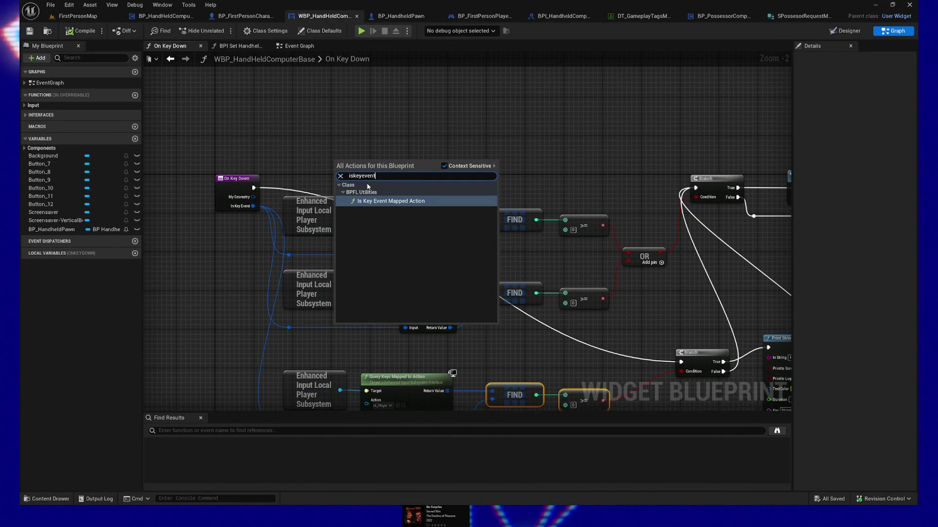
{"action": "left_click", "coordinate": [387, 203]}
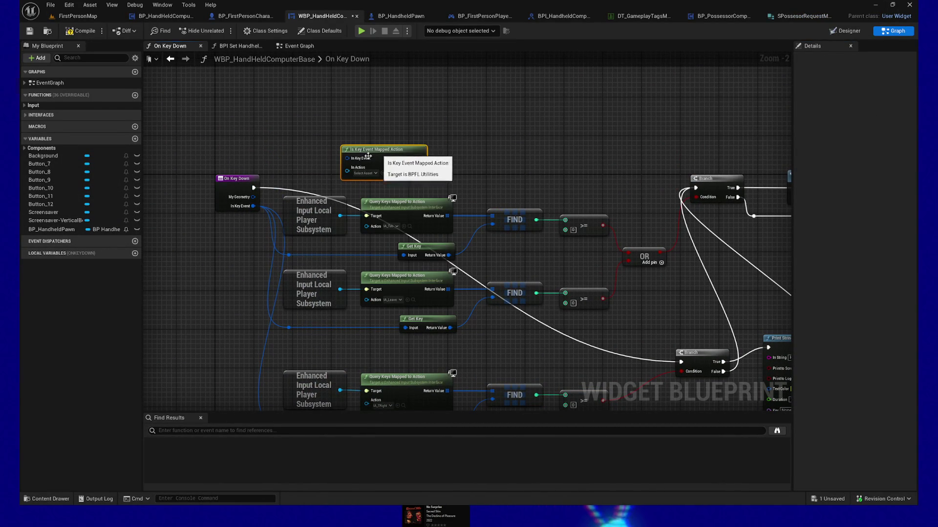
{"action": "mouse_move", "coordinate": [387, 147]}
{"action": "left_mouse_down"}
{"action": "mouse_move", "coordinate": [266, 218]}
{"action": "mouse_move", "coordinate": [193, 282]}
{"action": "left_mouse_up"}
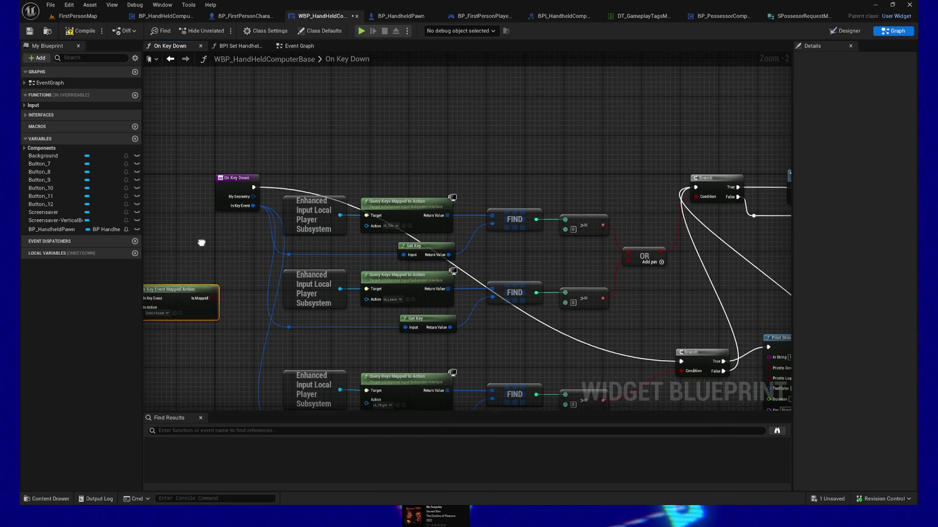
{"action": "left_click", "coordinate": [332, 248]}
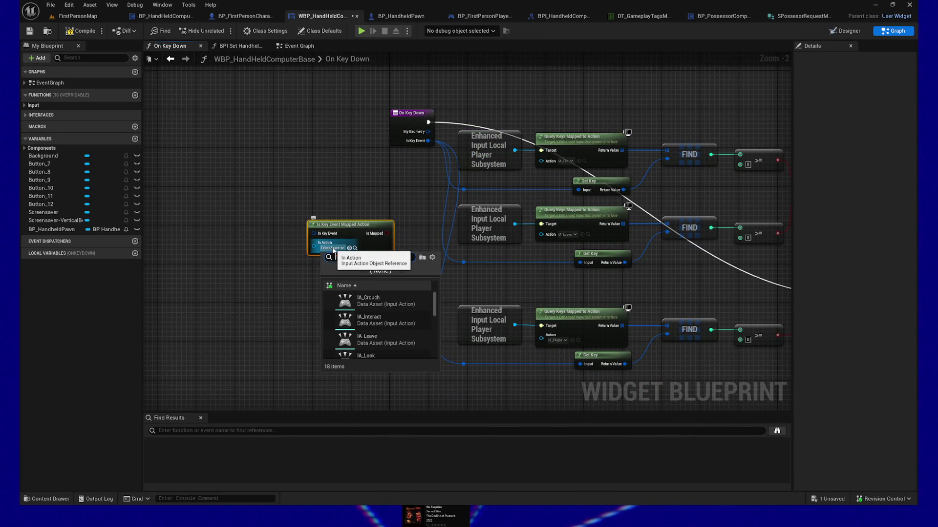
{"action": "type", "text": "tab"}
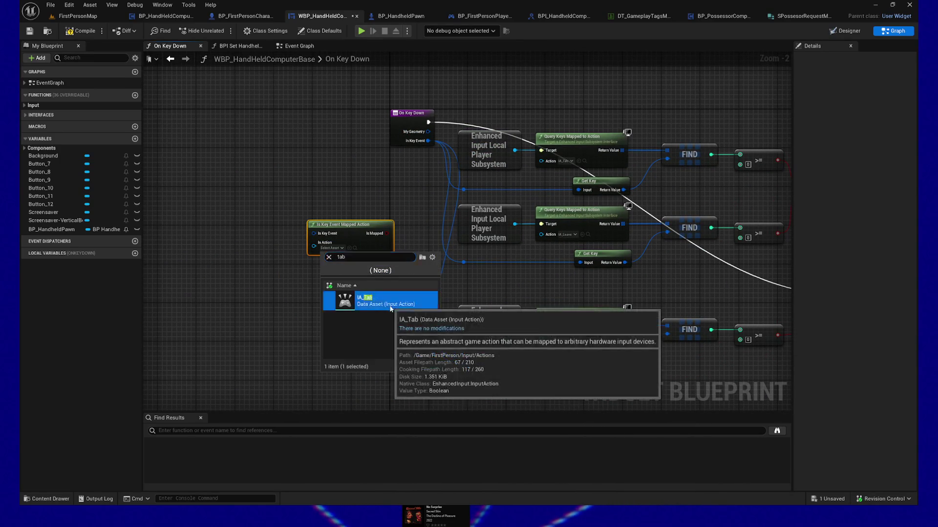
{"action": "left_click", "coordinate": [359, 301]}
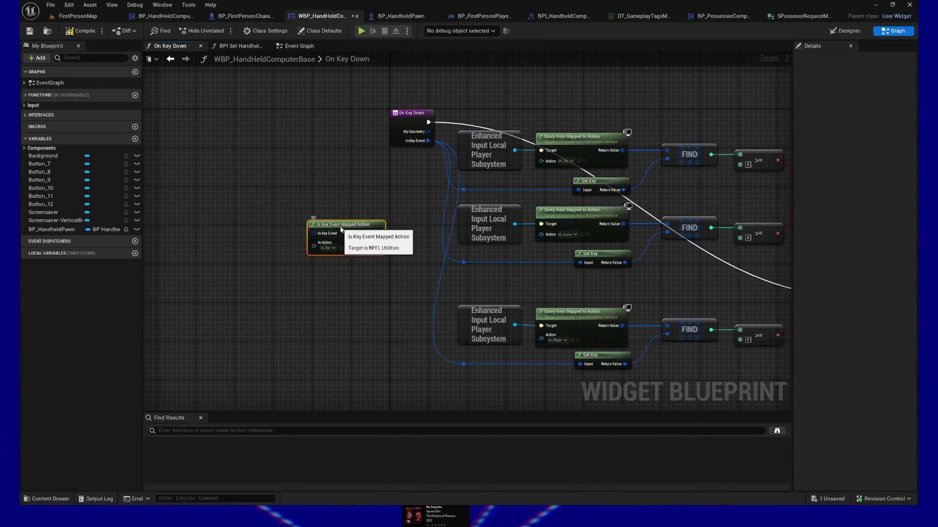
Feed On Key Down's key event into the node and place it beside OR and Branch
{"action": "left_click_drag", "start_coordinate": [332, 228], "coordinate": [342, 233]}
{"action": "mouse_move", "coordinate": [428, 142]}
{"action": "left_mouse_down"}
{"action": "mouse_move", "coordinate": [314, 209]}
{"action": "mouse_move", "coordinate": [323, 239]}
{"action": "left_mouse_up"}
{"action": "mouse_move", "coordinate": [209, 242]}
{"action": "left_mouse_down"}
{"action": "mouse_move", "coordinate": [350, 184]}
{"action": "mouse_move", "coordinate": [606, 123]}
{"action": "mouse_move", "coordinate": [586, 122]}
{"action": "mouse_move", "coordinate": [649, 194]}
{"action": "mouse_move", "coordinate": [619, 94]}
{"action": "mouse_move", "coordinate": [602, 78]}
{"action": "mouse_move", "coordinate": [604, 109]}
{"action": "left_mouse_up"}
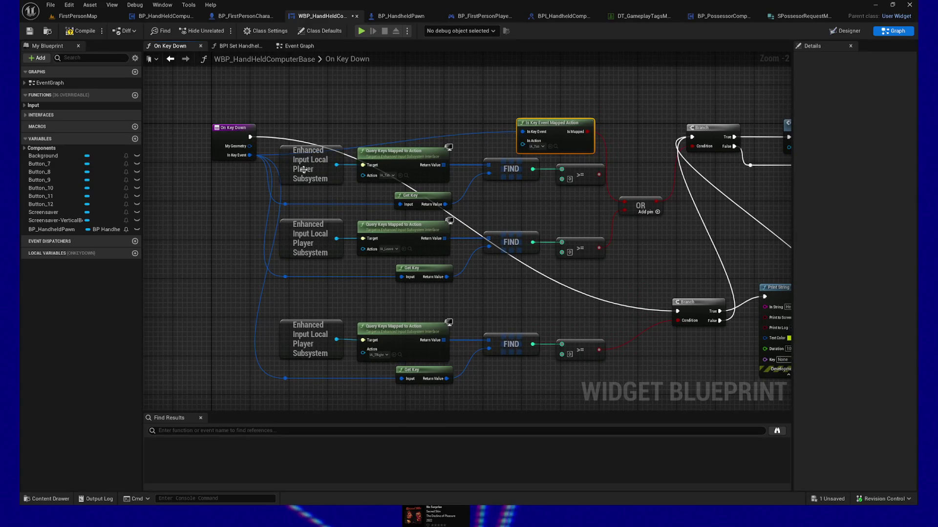
Move the top Query Keys/Find chain up out of the way and reposition the Is Key Event Mapped Action node
{"action": "left_click", "coordinate": [275, 205]}
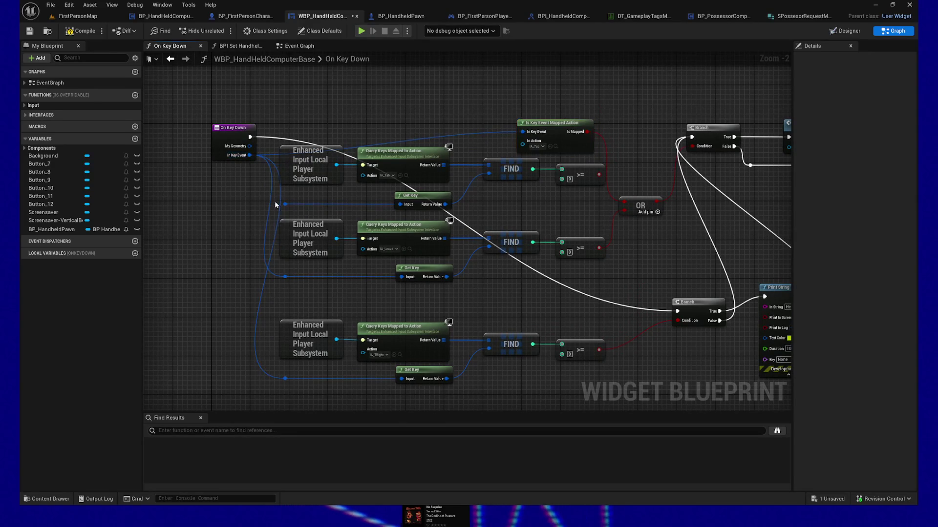
{"action": "mouse_move", "coordinate": [287, 213]}
{"action": "left_mouse_down"}
{"action": "mouse_move", "coordinate": [366, 171]}
{"action": "mouse_move", "coordinate": [508, 168]}
{"action": "left_mouse_up"}
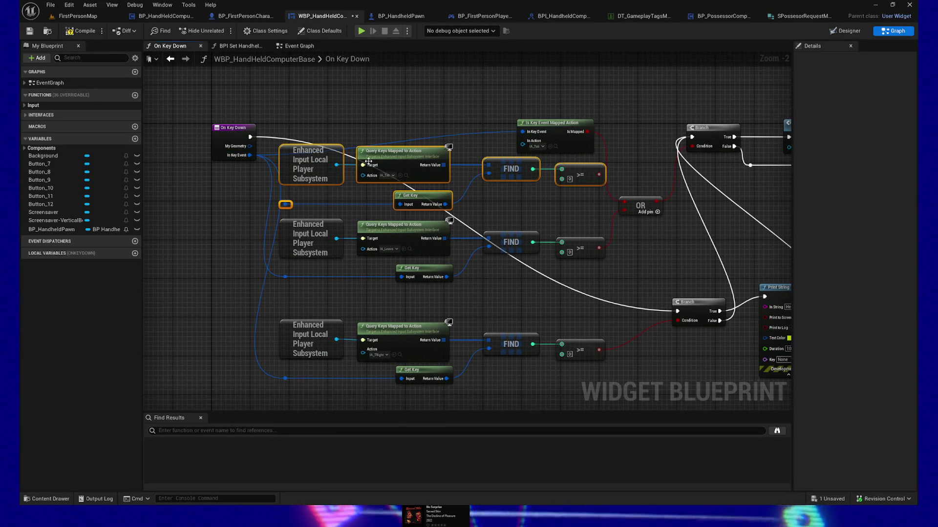
{"action": "mouse_move", "coordinate": [381, 156]}
{"action": "left_mouse_down"}
{"action": "mouse_move", "coordinate": [383, 52]}
{"action": "mouse_move", "coordinate": [383, 122]}
{"action": "mouse_move", "coordinate": [380, 82]}
{"action": "left_mouse_up"}
{"action": "left_click_drag", "start_coordinate": [374, 189], "coordinate": [368, 142]}
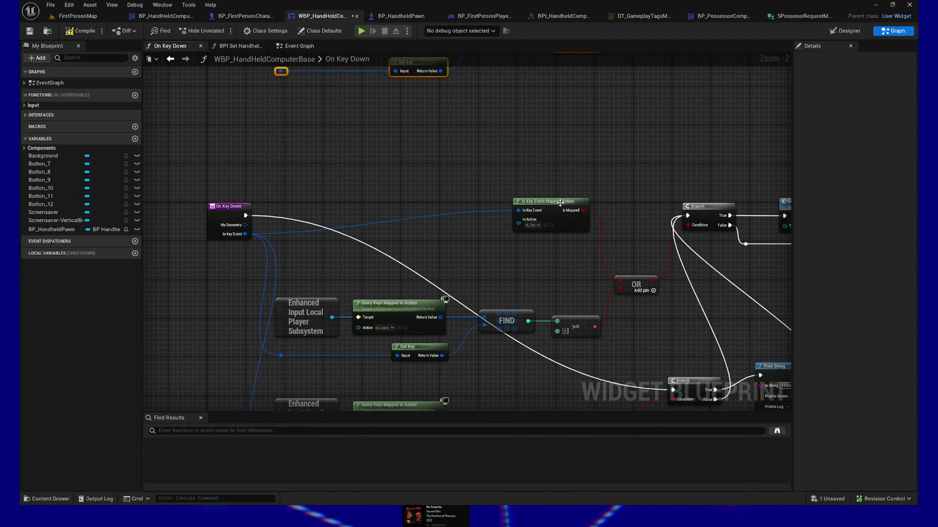
{"action": "left_click_drag", "start_coordinate": [560, 203], "coordinate": [512, 218]}
{"action": "left_click_drag", "start_coordinate": [390, 278], "coordinate": [396, 240]}
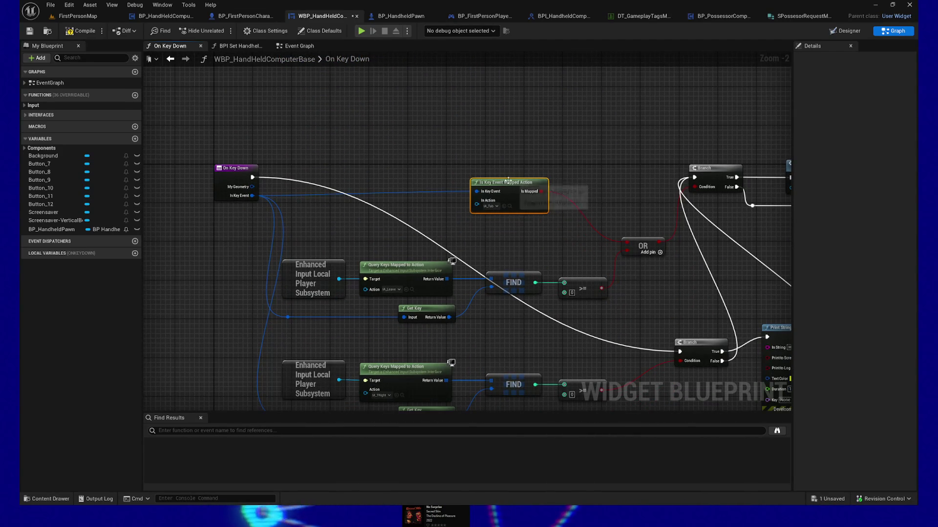
Duplicate the Is Key Event Mapped Action node, set it to IA_Leave, and wire On Key Down's key event into it
{"action": "key", "text": "ctrl+d"}
{"action": "mouse_move", "coordinate": [559, 206]}
{"action": "left_mouse_down"}
{"action": "mouse_move", "coordinate": [548, 221]}
{"action": "mouse_move", "coordinate": [489, 231]}
{"action": "left_mouse_up"}
{"action": "left_click_drag", "start_coordinate": [504, 265], "coordinate": [517, 230]}
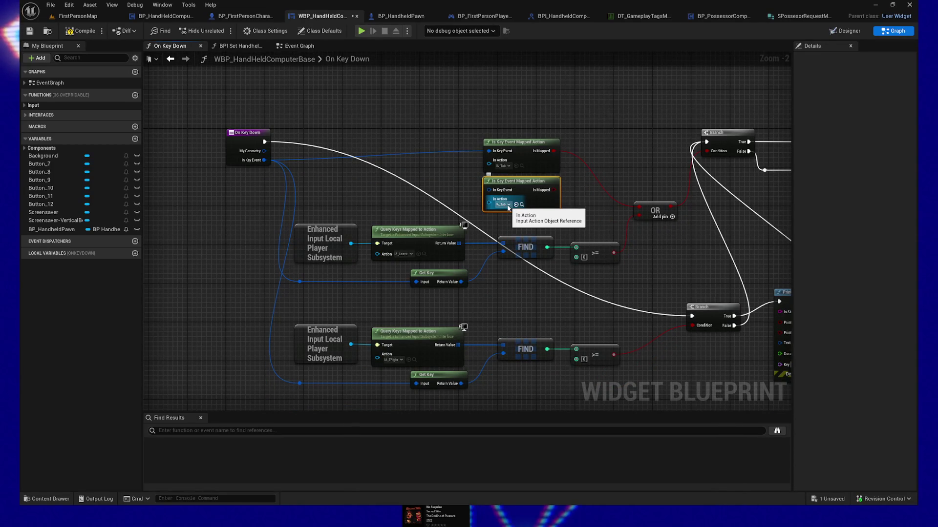
{"action": "left_click", "coordinate": [507, 205]}
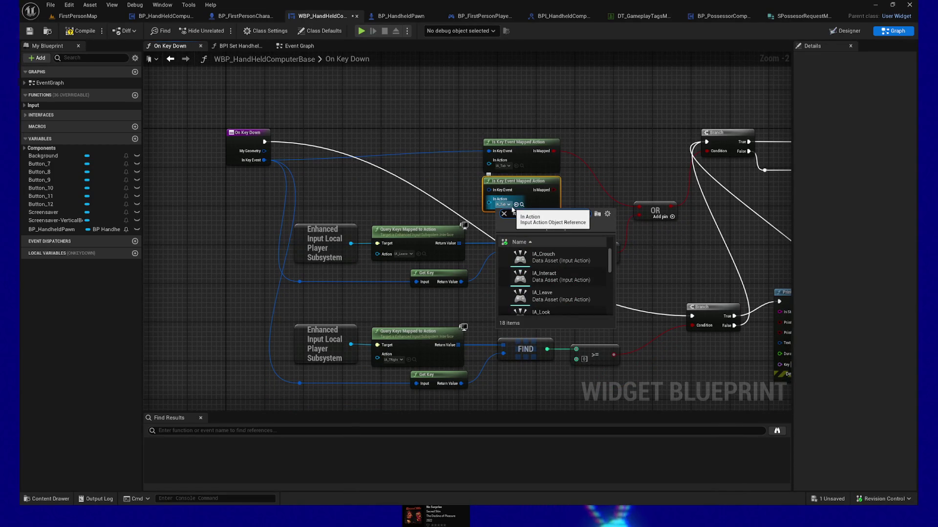
{"action": "left_click", "coordinate": [537, 257]}
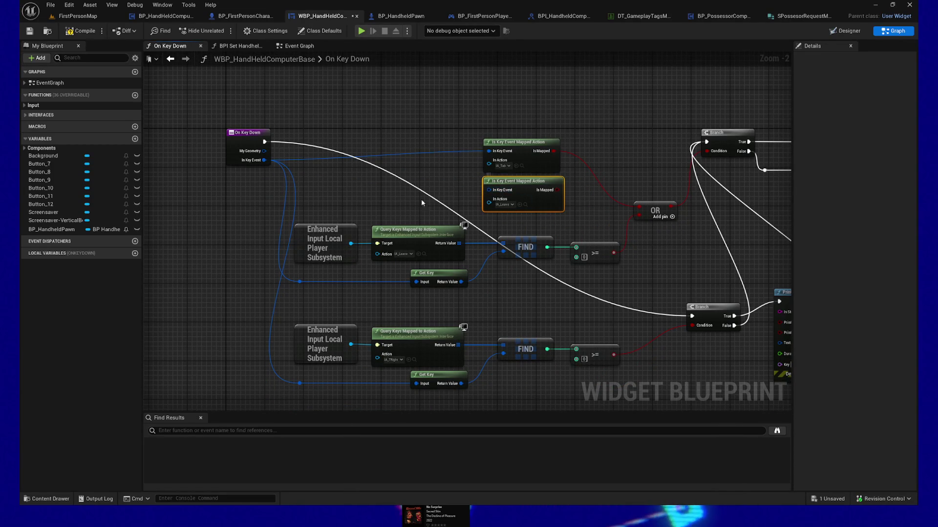
{"action": "mouse_move", "coordinate": [264, 160]}
{"action": "left_mouse_down"}
{"action": "mouse_move", "coordinate": [412, 190]}
{"action": "mouse_move", "coordinate": [543, 190]}
{"action": "mouse_move", "coordinate": [639, 215]}
{"action": "mouse_move", "coordinate": [623, 211]}
{"action": "left_mouse_up"}
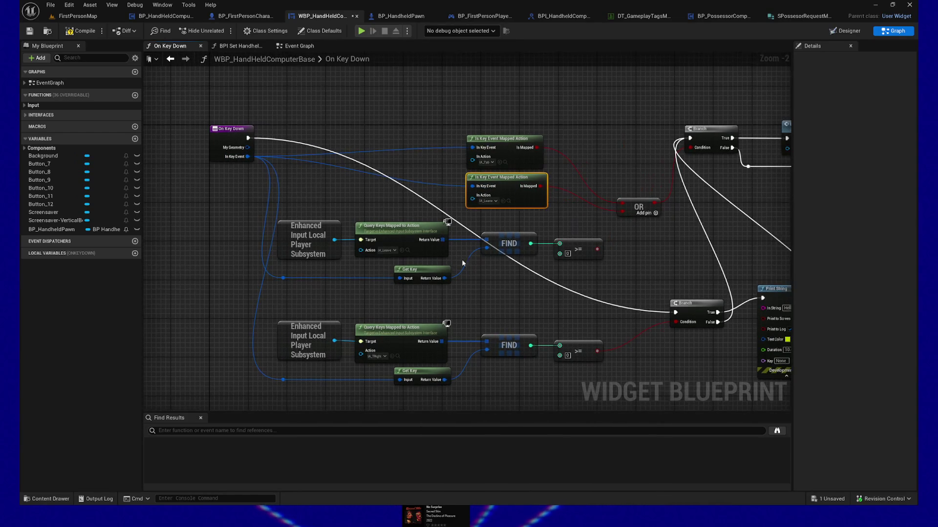
Move the second Query Keys/Find chain up out of the way as well
{"action": "mouse_move", "coordinate": [275, 293]}
{"action": "left_mouse_down"}
{"action": "mouse_move", "coordinate": [452, 217]}
{"action": "mouse_move", "coordinate": [499, 262]}
{"action": "mouse_move", "coordinate": [551, 283]}
{"action": "left_mouse_up"}
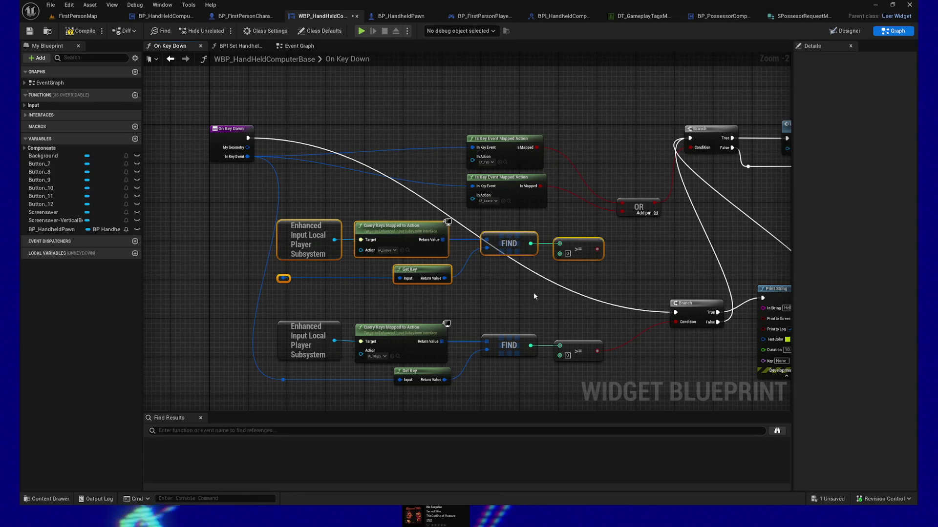
{"action": "scroll", "coordinate": [493, 316], "scroll_direction": "down", "scroll_amount": 3}
{"action": "left_click_drag", "start_coordinate": [459, 282], "coordinate": [459, 183]}
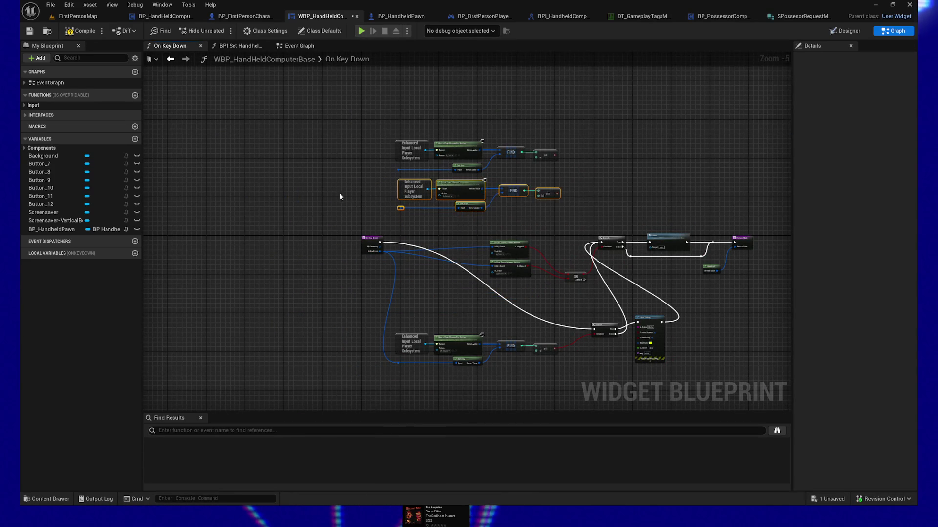
{"action": "scroll", "coordinate": [438, 265], "scroll_direction": "up", "scroll_amount": 2}
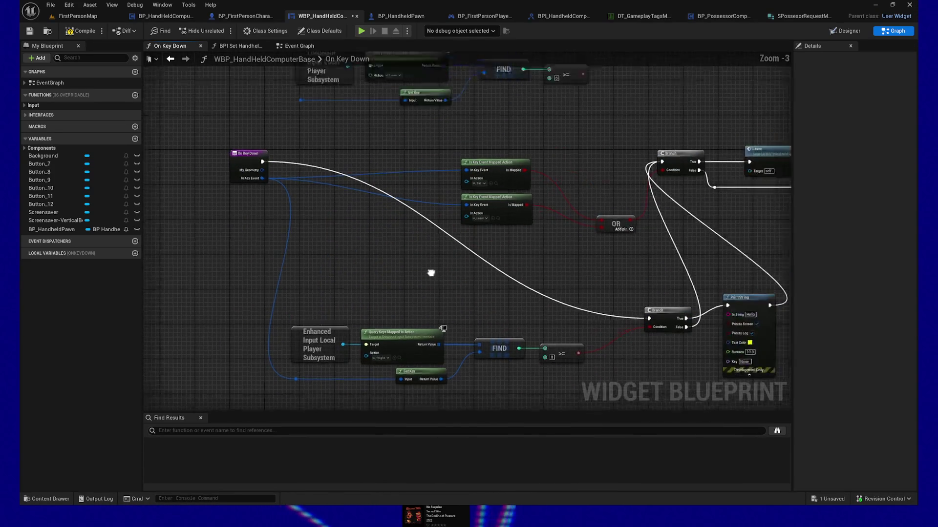
{"action": "left_click_drag", "start_coordinate": [438, 265], "coordinate": [420, 290]}
Play-test the level, walking toward and back from the pneumatic stations, then quit from the pause menu
{"action": "left_click", "coordinate": [29, 31]}
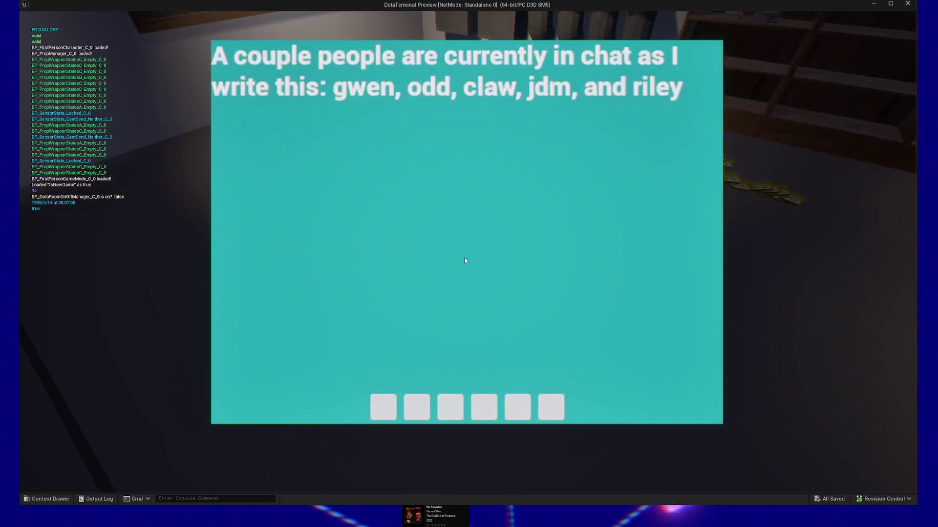
{"action": "left_click", "coordinate": [445, 406]}
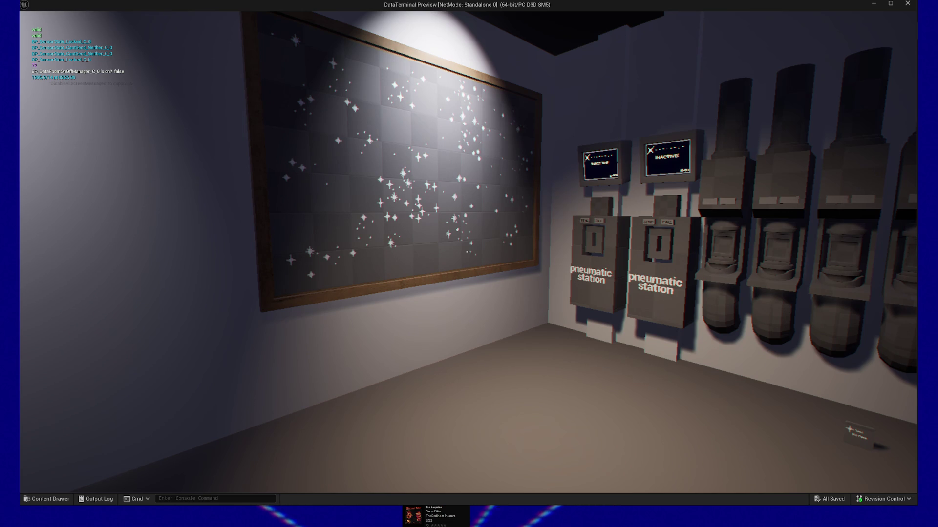
{"action": "mouse_move", "coordinate": [467, 252]}
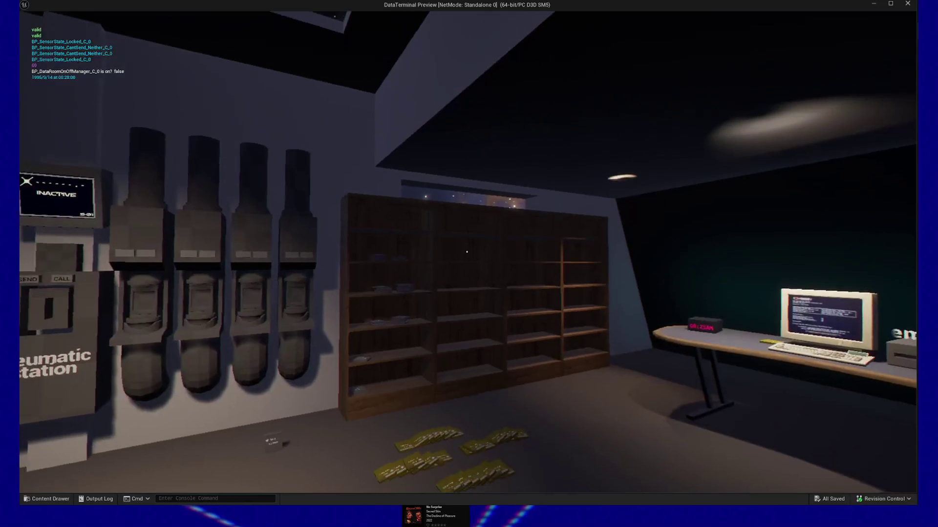
{"action": "key", "text": "w"}
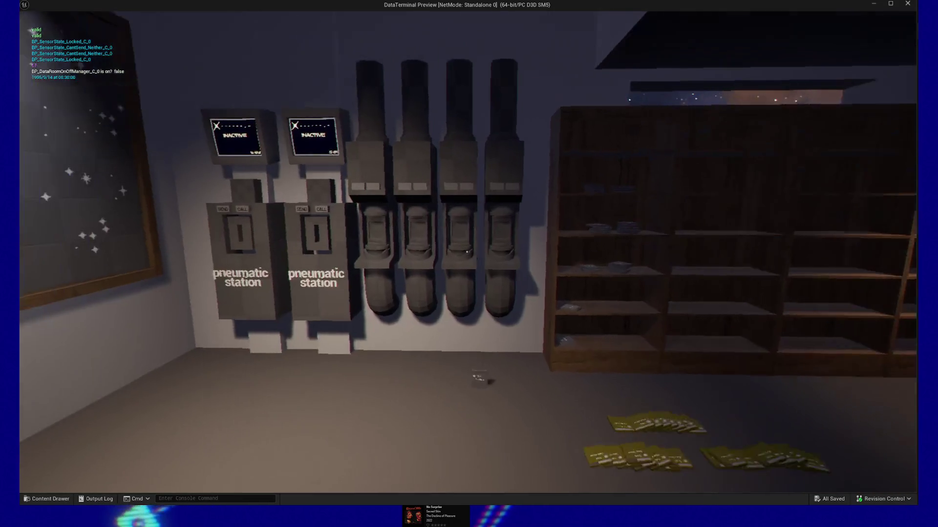
{"action": "key", "text": "s"}
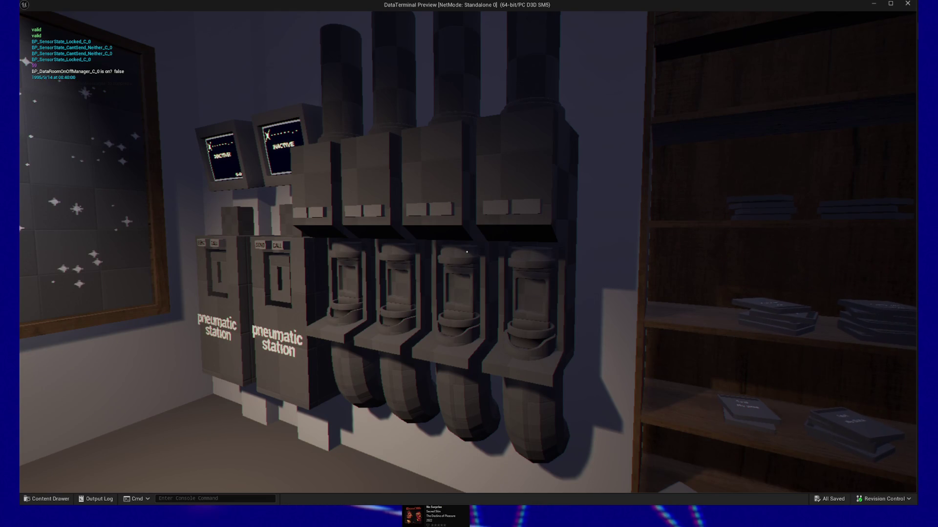
{"action": "key", "text": "Escape"}
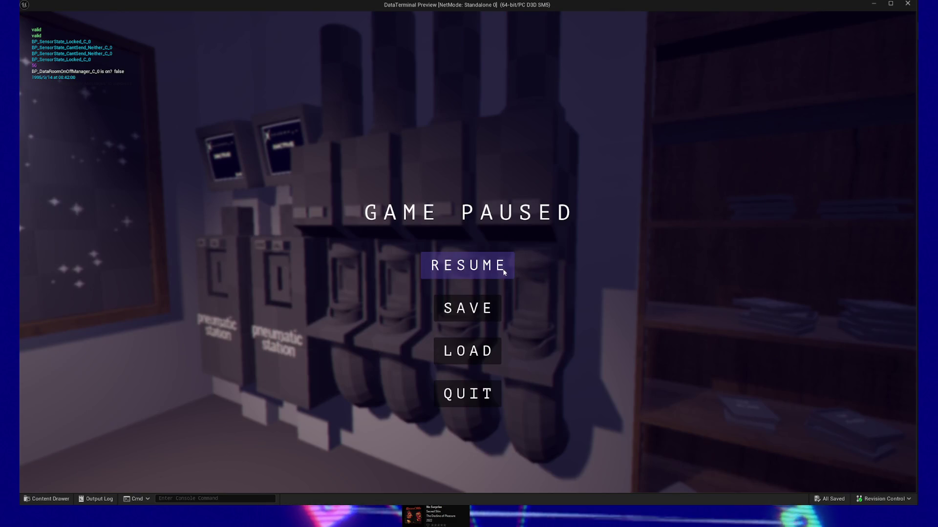
{"action": "left_click", "coordinate": [474, 395]}
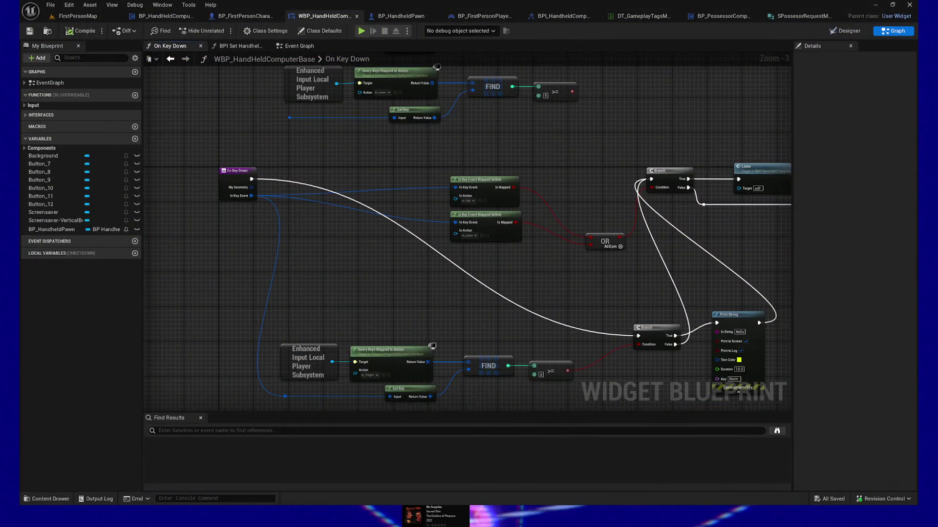
Delete the old upper Query Keys/Find chains from the On Key Down graph
{"action": "left_click_drag", "start_coordinate": [547, 285], "coordinate": [498, 297]}
{"action": "left_click_drag", "start_coordinate": [366, 168], "coordinate": [473, 253]}
{"action": "left_click_drag", "start_coordinate": [475, 171], "coordinate": [508, 254]}
{"action": "left_click_drag", "start_coordinate": [223, 96], "coordinate": [569, 240]}
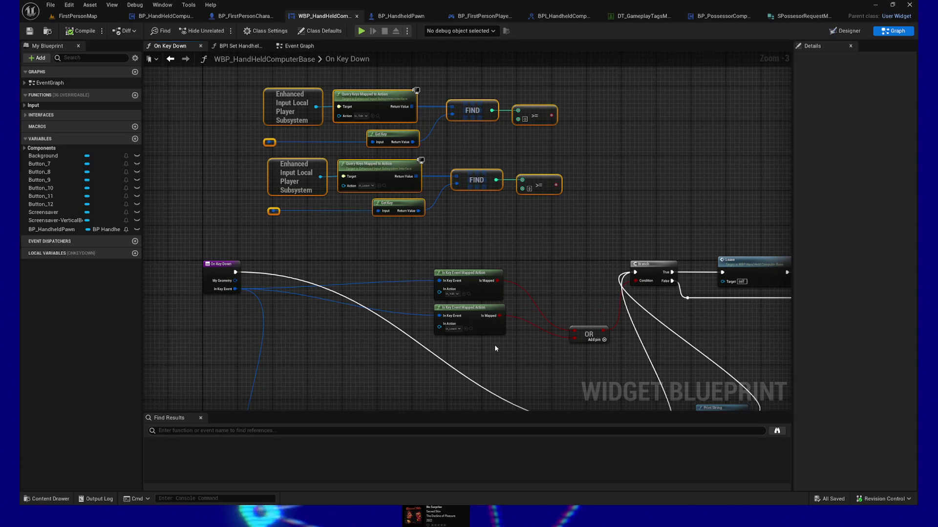
{"action": "key", "text": "Delete"}
{"action": "key", "text": "Home"}
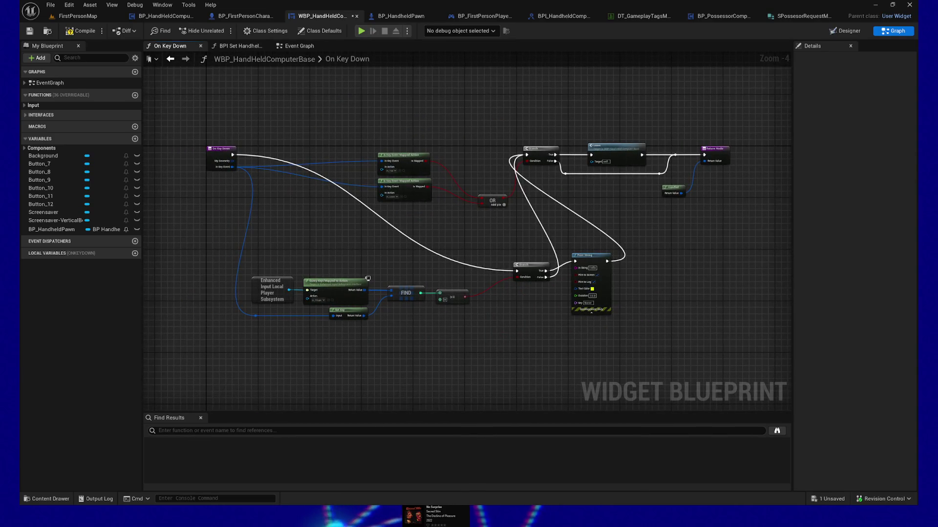
{"action": "left_click_drag", "start_coordinate": [362, 225], "coordinate": [387, 260]}
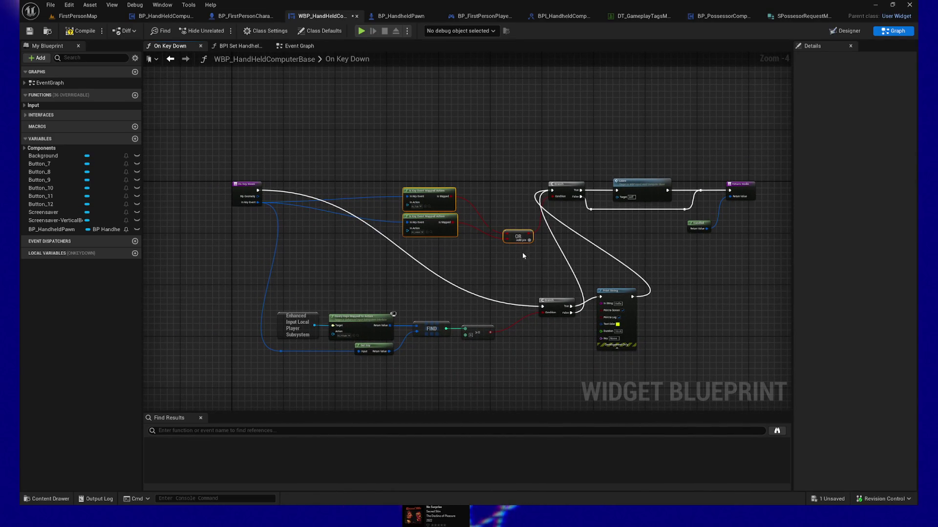
Align the mapped-action nodes with the OR inputs and shift them leftward
{"action": "key", "text": "q"}
{"action": "mouse_move", "coordinate": [520, 236]}
{"action": "left_mouse_down"}
{"action": "mouse_move", "coordinate": [449, 227]}
{"action": "mouse_move", "coordinate": [447, 203]}
{"action": "mouse_move", "coordinate": [464, 175]}
{"action": "left_mouse_up"}
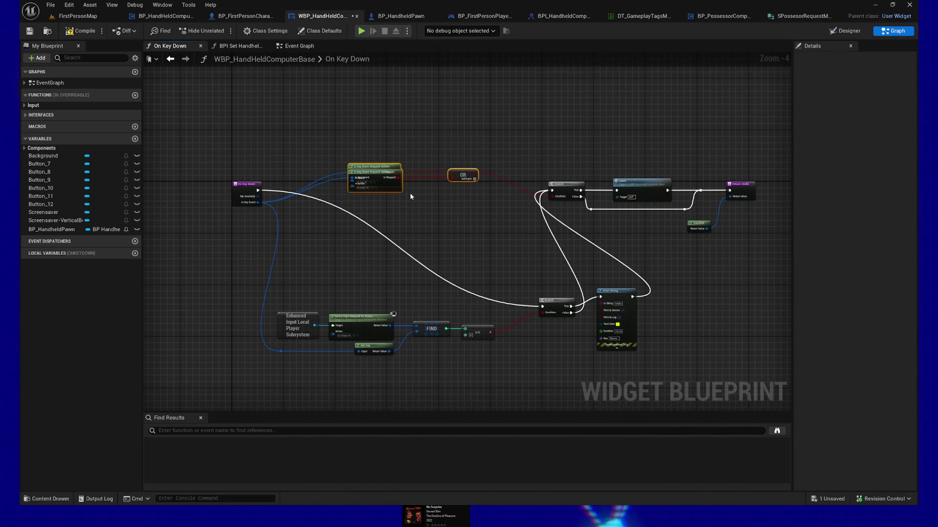
{"action": "left_click", "coordinate": [431, 184]}
{"action": "key", "text": "Down"}
{"action": "key", "text": "Down"}
{"action": "key", "text": "Down"}
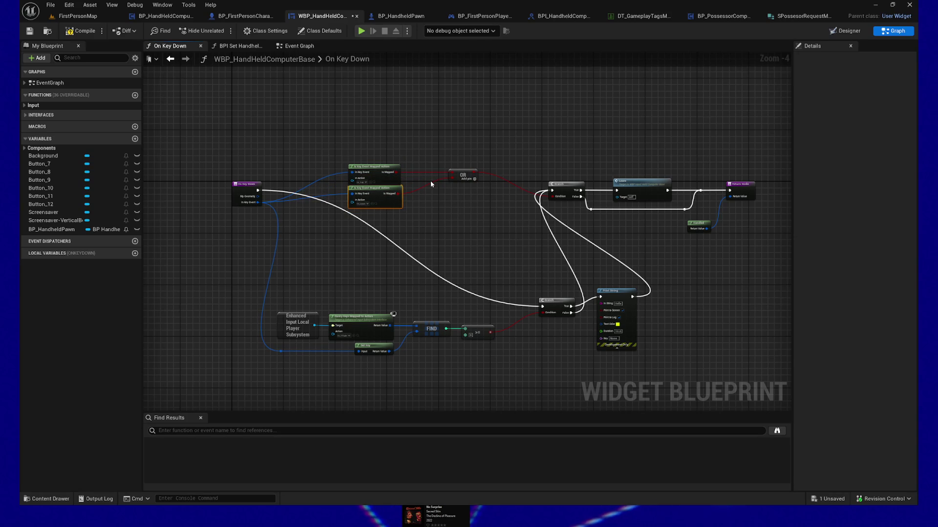
{"action": "scroll", "coordinate": [385, 369], "scroll_direction": "up", "scroll_amount": 2}
Add a third Is Key Event Mapped Action node beside the remaining query chain and compile
{"action": "key", "text": "ctrl+w"}
{"action": "mouse_move", "coordinate": [396, 201]}
{"action": "left_mouse_down"}
{"action": "mouse_move", "coordinate": [415, 232]}
{"action": "mouse_move", "coordinate": [445, 237]}
{"action": "left_mouse_up"}
{"action": "left_click", "coordinate": [423, 262]}
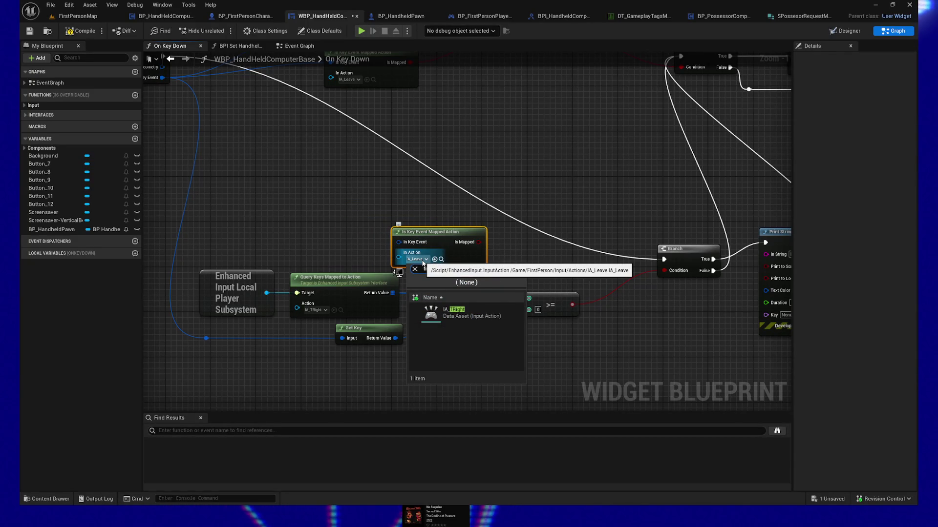
{"action": "type", "text": "tright"}
{"action": "key", "text": "Escape"}
{"action": "mouse_move", "coordinate": [410, 230]}
{"action": "left_mouse_down"}
{"action": "mouse_move", "coordinate": [413, 216]}
{"action": "mouse_move", "coordinate": [356, 191]}
{"action": "left_mouse_up"}
{"action": "key", "text": "F7"}
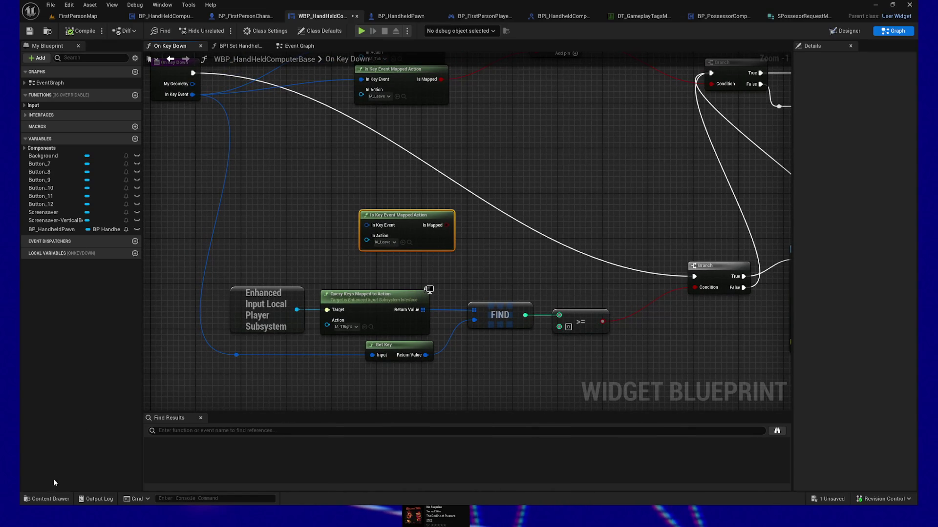
{"action": "left_click", "coordinate": [48, 498]}
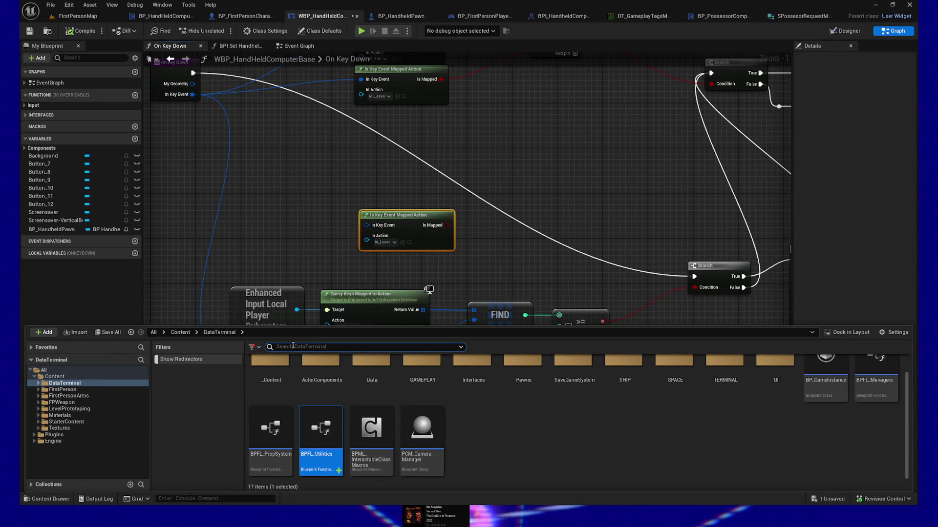
Find WBP_Input in the asset browser and open its On Key Down graph
{"action": "type", "text": "wbp input"}
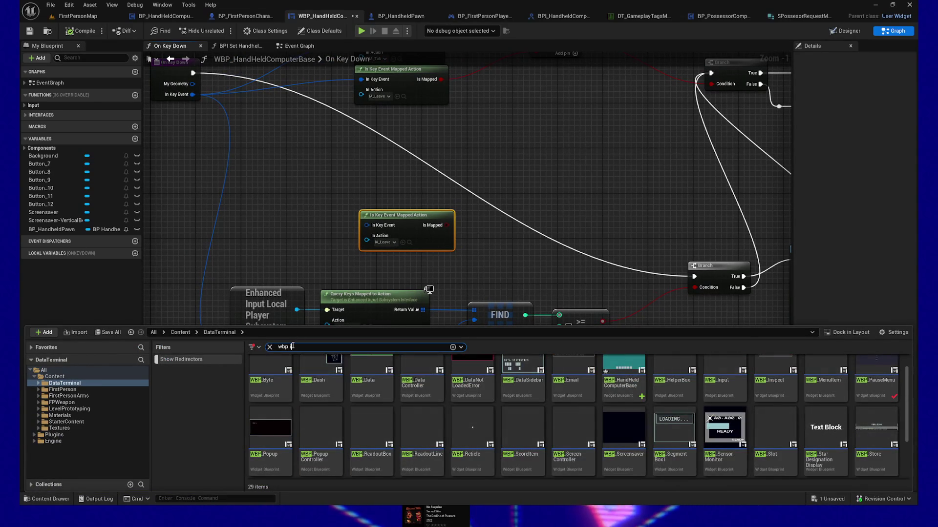
{"action": "left_click", "coordinate": [271, 387]}
{"action": "double_click", "coordinate": [271, 388]}
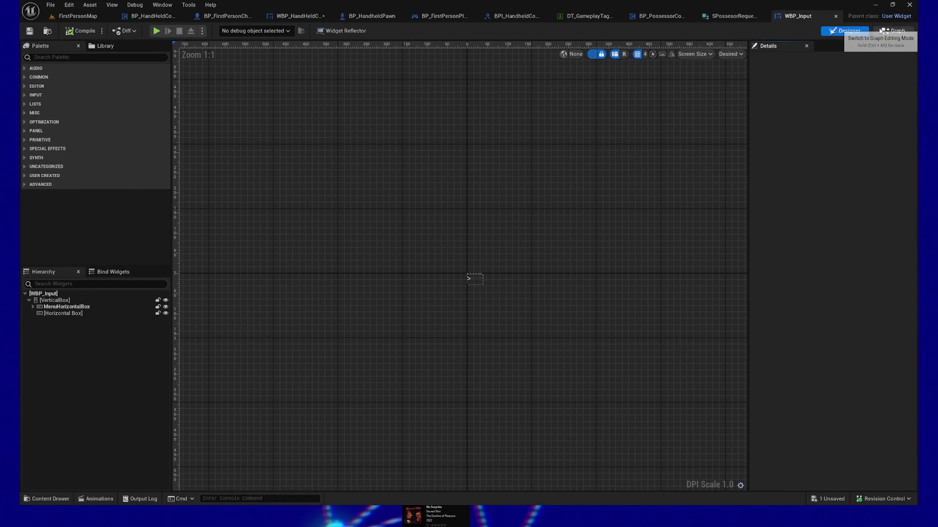
{"action": "left_click", "coordinate": [893, 31]}
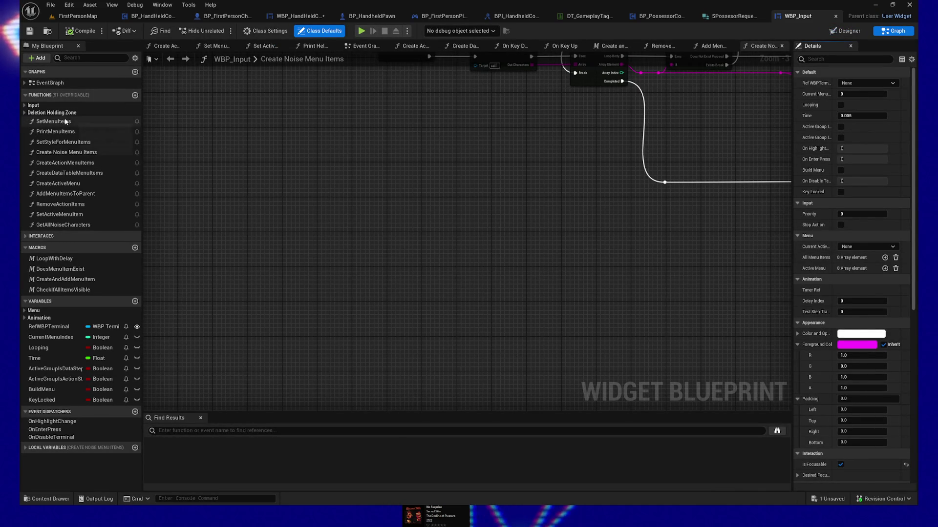
{"action": "left_click", "coordinate": [32, 105]}
{"action": "double_click", "coordinate": [55, 115]}
Look across the Enter, Right/Left and Escape handling groups to the On Key Down start and FIXME comment
{"action": "scroll", "coordinate": [337, 231], "scroll_direction": "down", "scroll_amount": 8}
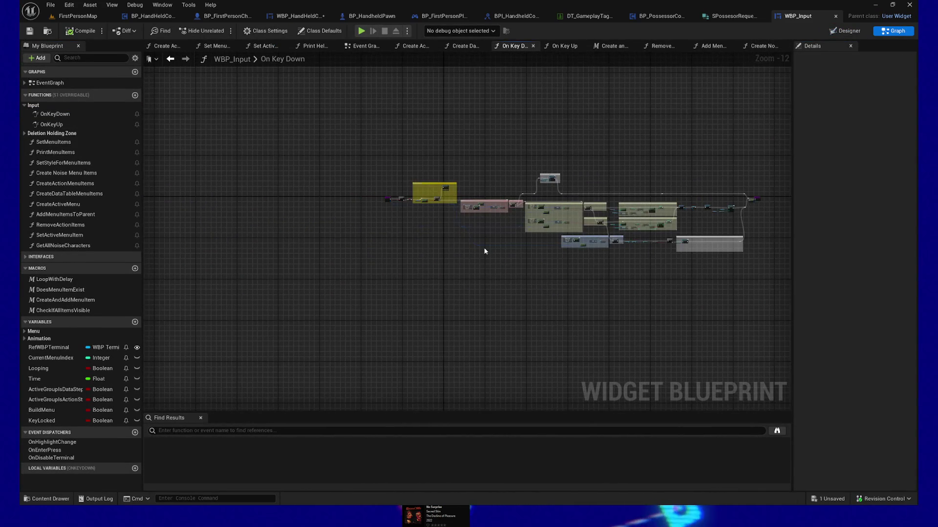
{"action": "scroll", "coordinate": [483, 247], "scroll_direction": "up", "scroll_amount": 7}
{"action": "left_click_drag", "start_coordinate": [358, 192], "coordinate": [449, 311]}
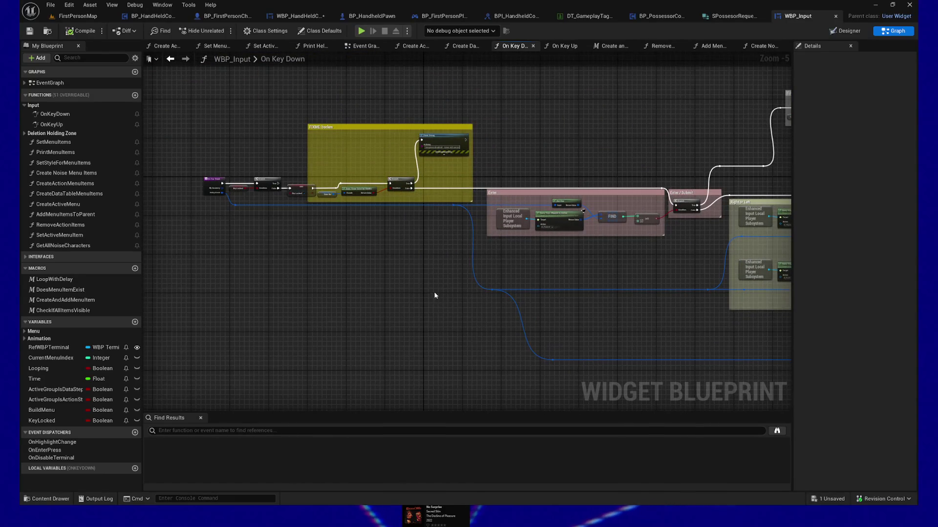
{"action": "left_click_drag", "start_coordinate": [369, 260], "coordinate": [376, 314]}
{"action": "scroll", "coordinate": [393, 309], "scroll_direction": "up", "scroll_amount": 2}
{"action": "mouse_move", "coordinate": [492, 310]}
{"action": "left_mouse_down"}
{"action": "mouse_move", "coordinate": [422, 243]}
{"action": "mouse_move", "coordinate": [479, 235]}
{"action": "left_mouse_up"}
{"action": "scroll", "coordinate": [375, 224], "scroll_direction": "down", "scroll_amount": 2}
{"action": "mouse_move", "coordinate": [375, 224]}
{"action": "left_mouse_down"}
{"action": "mouse_move", "coordinate": [464, 287]}
{"action": "mouse_move", "coordinate": [501, 277]}
{"action": "left_mouse_up"}
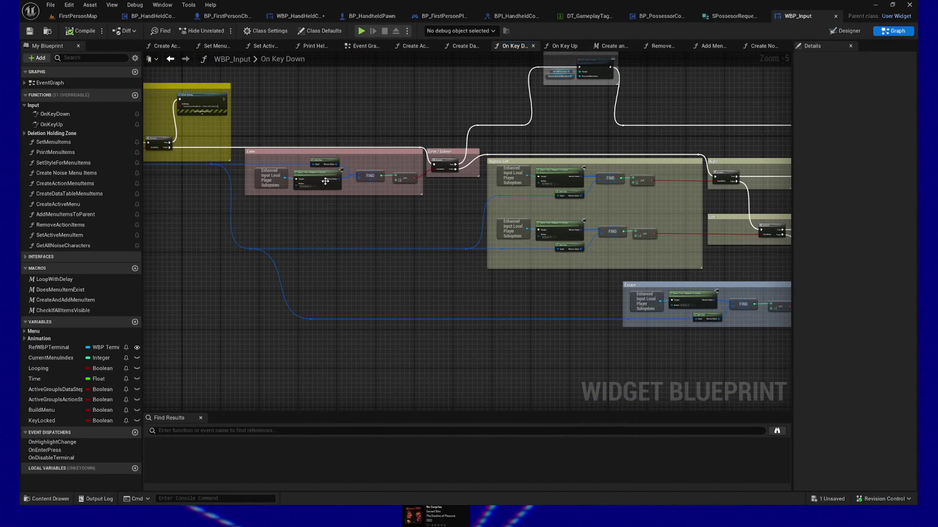
{"action": "mouse_move", "coordinate": [597, 242]}
{"action": "left_mouse_down"}
{"action": "mouse_move", "coordinate": [335, 258]}
{"action": "mouse_move", "coordinate": [318, 320]}
{"action": "mouse_move", "coordinate": [403, 283]}
{"action": "mouse_move", "coordinate": [501, 328]}
{"action": "left_mouse_up"}
{"action": "mouse_move", "coordinate": [388, 266]}
{"action": "left_mouse_down"}
{"action": "mouse_move", "coordinate": [508, 278]}
{"action": "mouse_move", "coordinate": [563, 324]}
{"action": "left_mouse_up"}
{"action": "scroll", "coordinate": [384, 305], "scroll_direction": "up", "scroll_amount": 6}
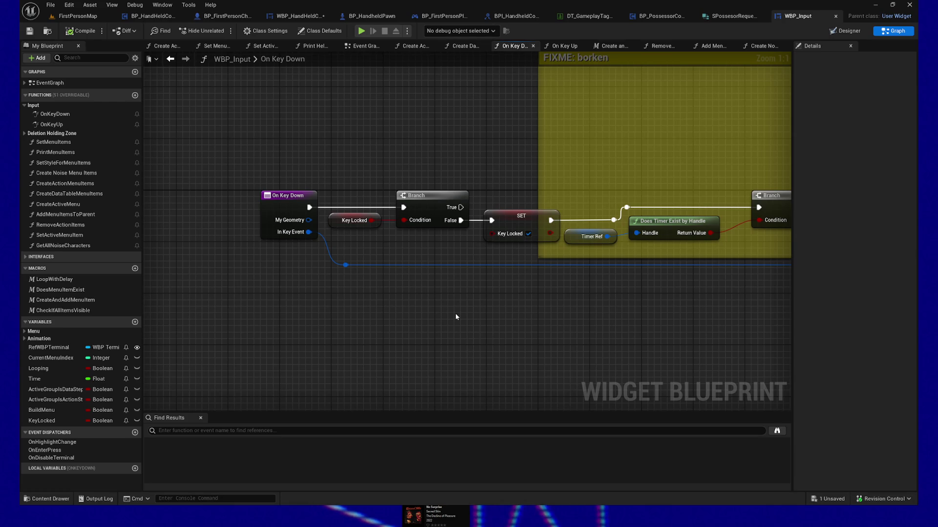
{"action": "left_click", "coordinate": [47, 499]}
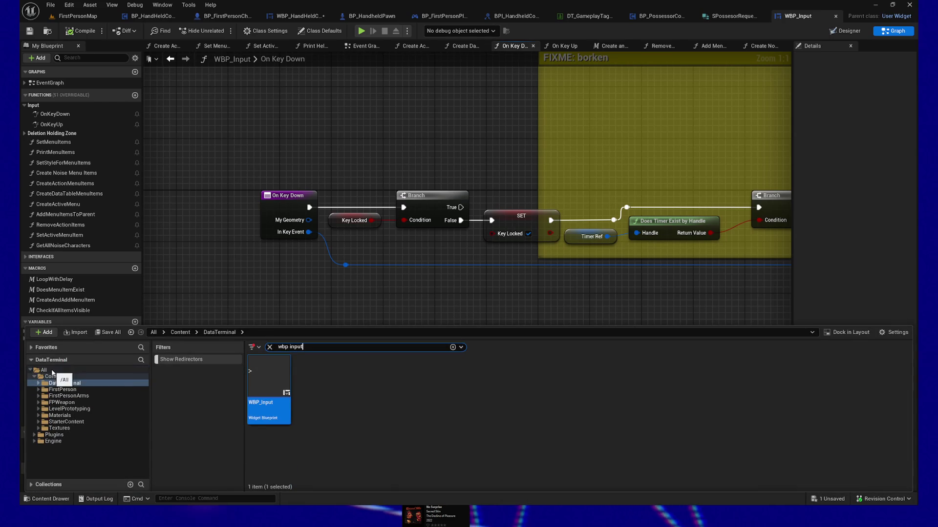
Search 'ia', jump to IA_Crouch's folder, go up to FirstPerson Input and select IMC_Default
{"action": "type", "text": "ia_"}
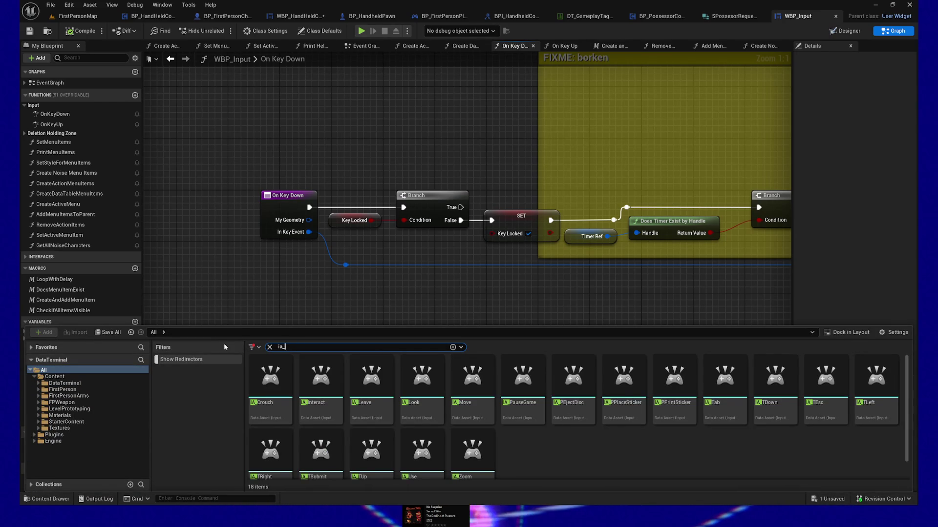
{"action": "right_click", "coordinate": [283, 369]}
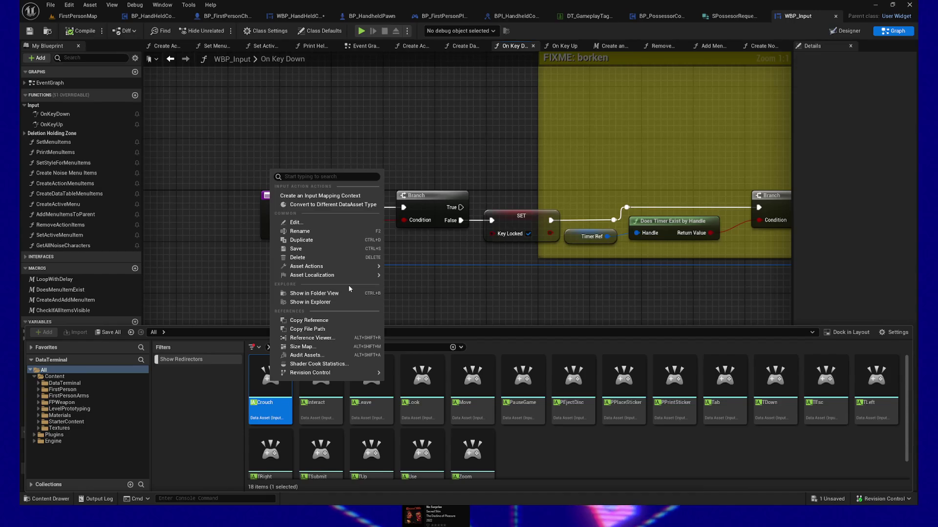
{"action": "left_click", "coordinate": [342, 293]}
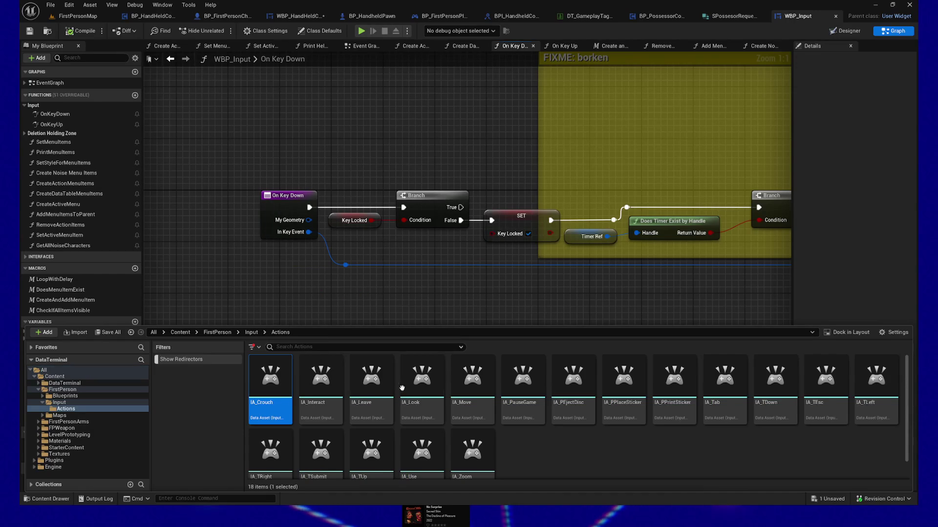
{"action": "mouse_move", "coordinate": [488, 326]}
{"action": "left_mouse_down"}
{"action": "mouse_move", "coordinate": [488, 266]}
{"action": "mouse_move", "coordinate": [333, 254]}
{"action": "left_mouse_up"}
{"action": "left_click", "coordinate": [252, 259]}
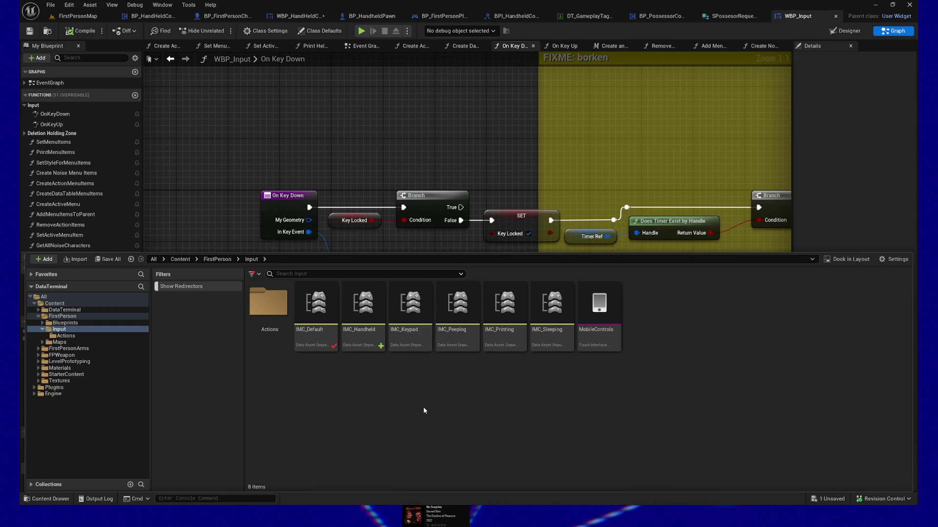
{"action": "left_click", "coordinate": [316, 316]}
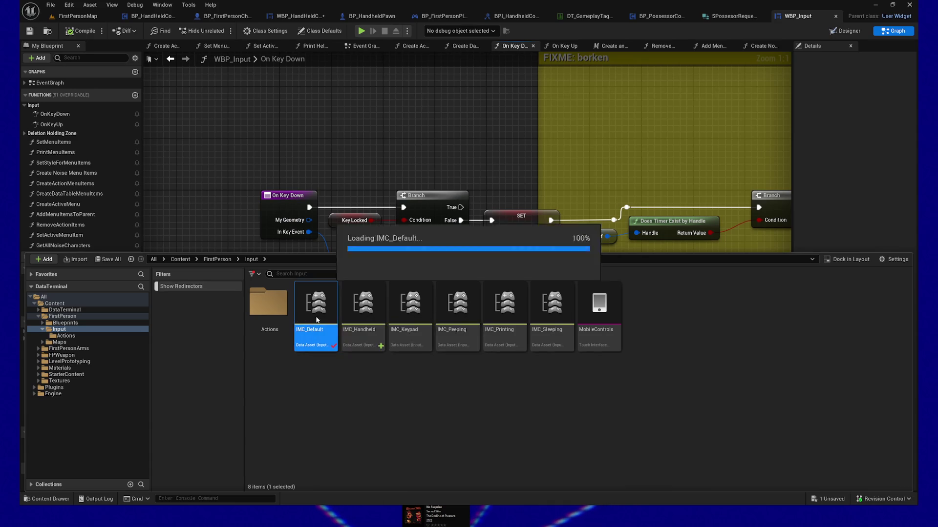
Open IMC_Default to view its action key mappings
{"action": "double_click", "coordinate": [315, 315]}
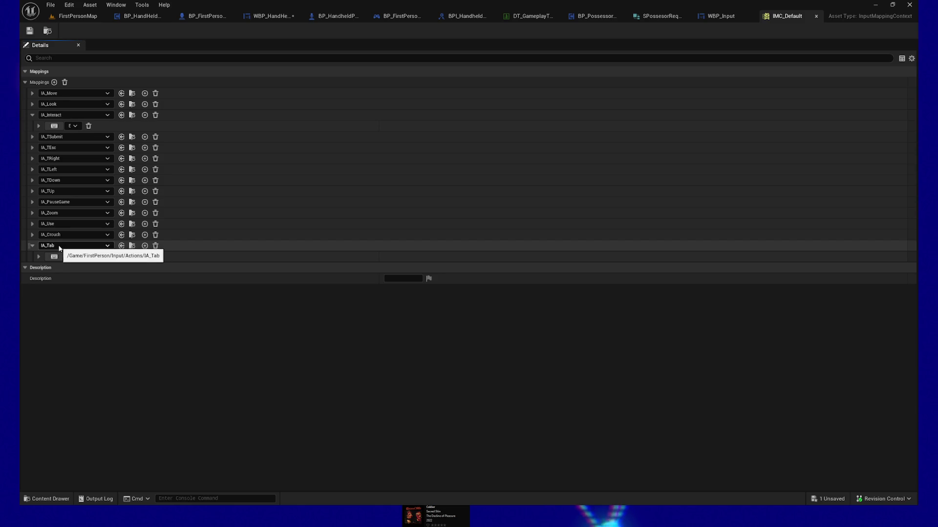
Play FirstPersonMap from a floor spot, quit the session, and return to BP_HandHeldComputer
{"action": "left_click", "coordinate": [71, 16]}
{"action": "left_click", "coordinate": [403, 386]}
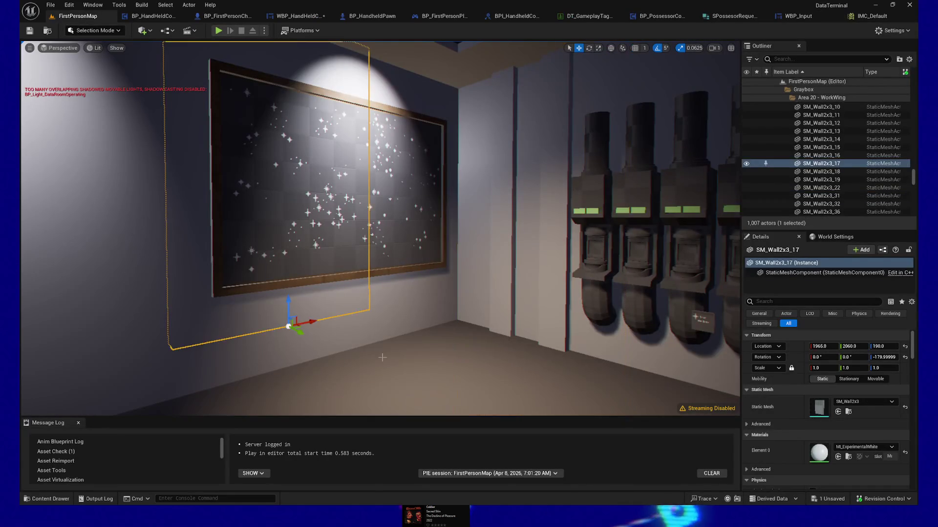
{"action": "right_click", "coordinate": [404, 386]}
{"action": "left_click", "coordinate": [404, 380]}
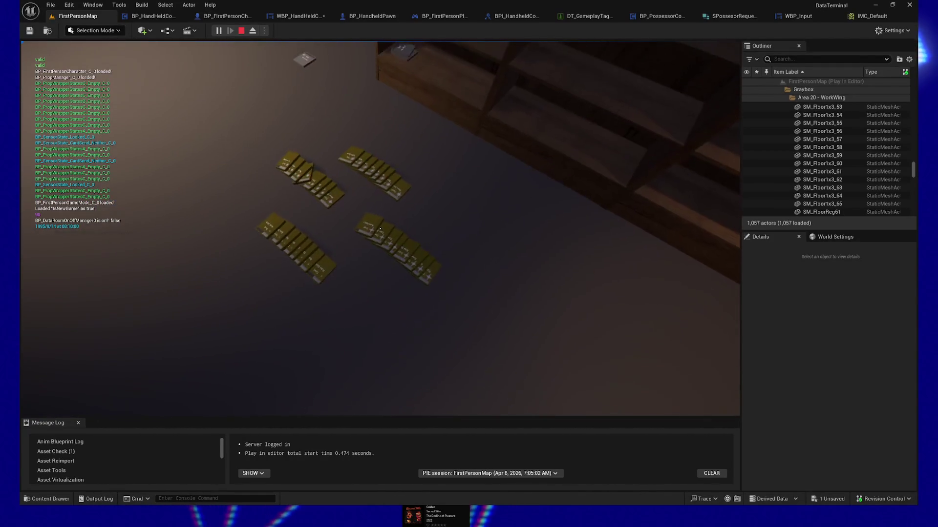
{"action": "key", "text": "Escape"}
{"action": "left_click", "coordinate": [384, 342]}
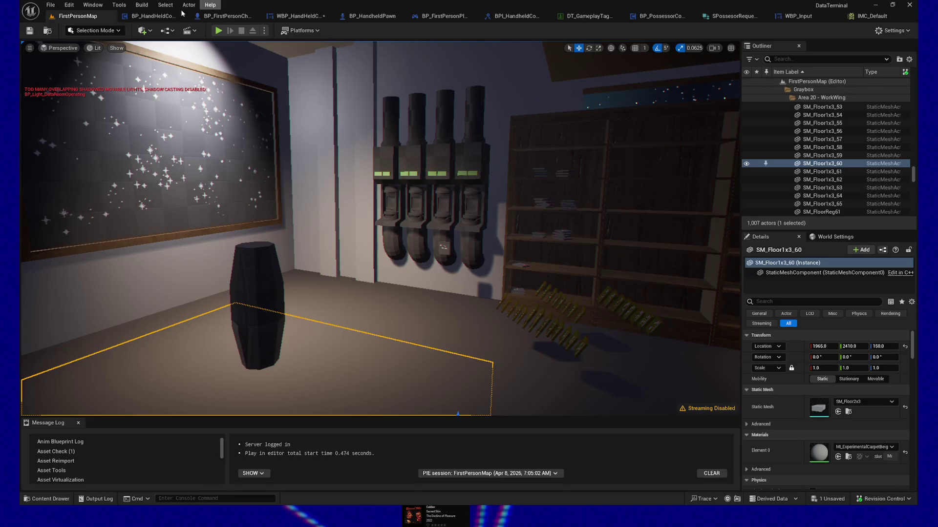
{"action": "left_click", "coordinate": [181, 16]}
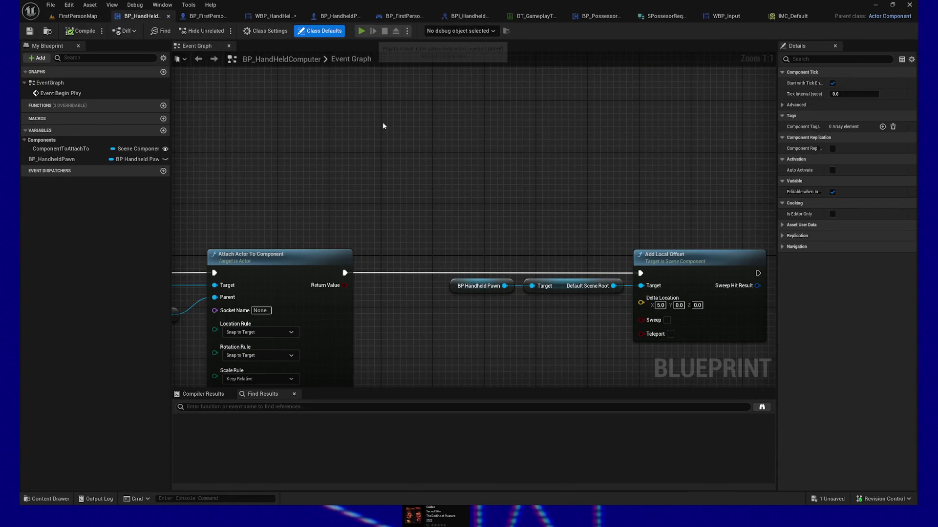
{"action": "key", "text": "w"}
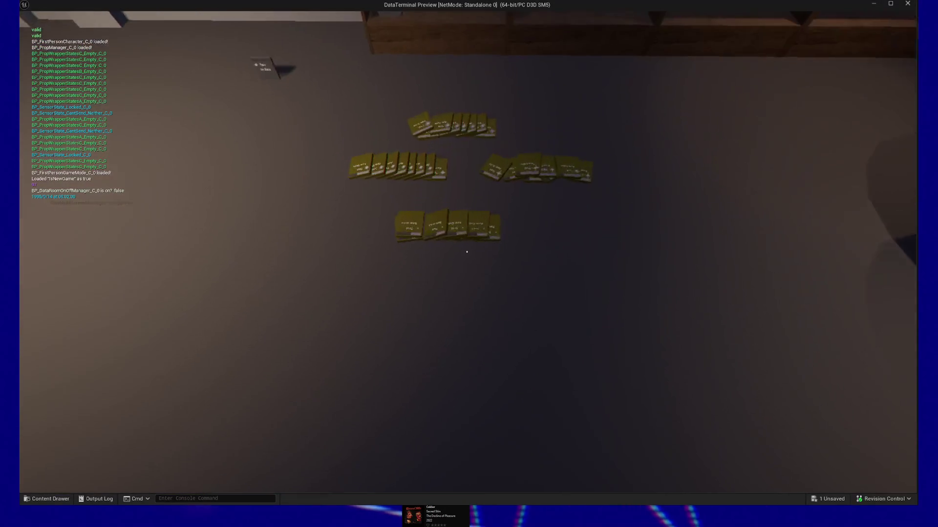
{"action": "key", "text": "w"}
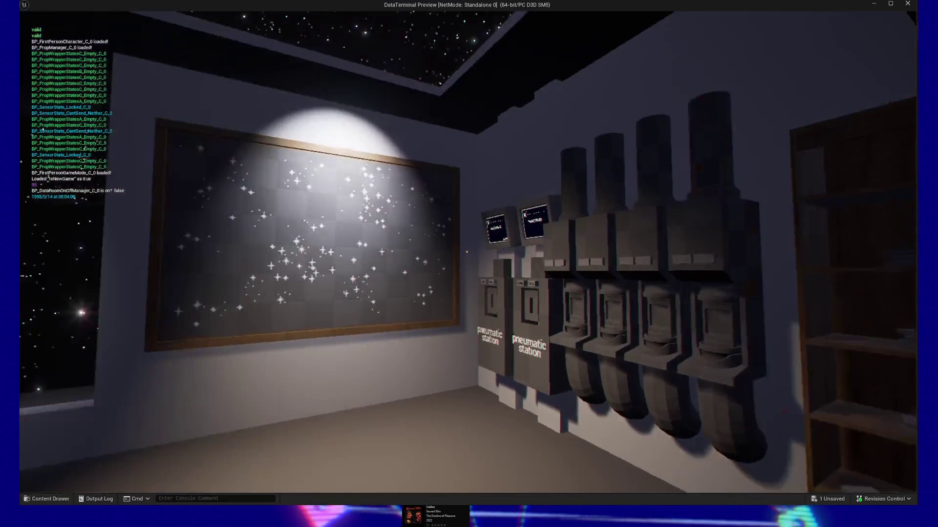
{"action": "key", "text": "w"}
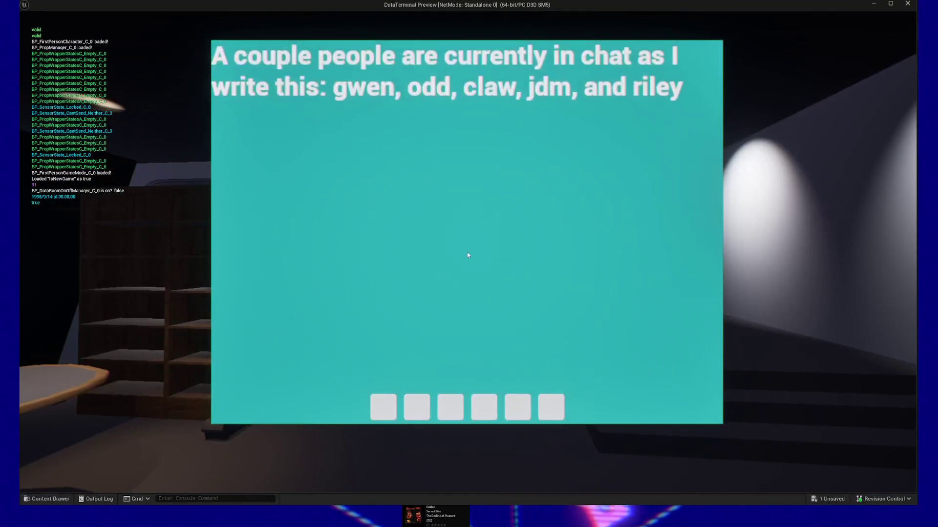
{"action": "key", "text": "w"}
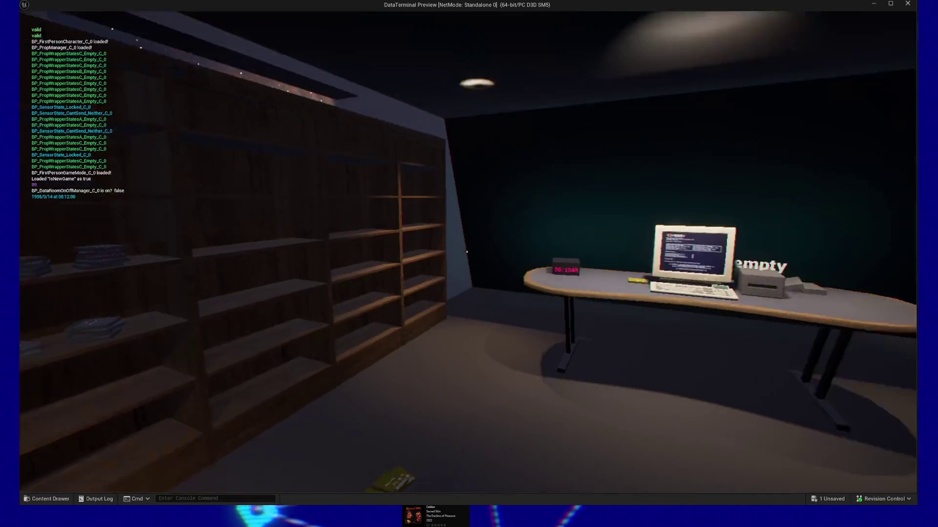
{"action": "key", "text": "Escape"}
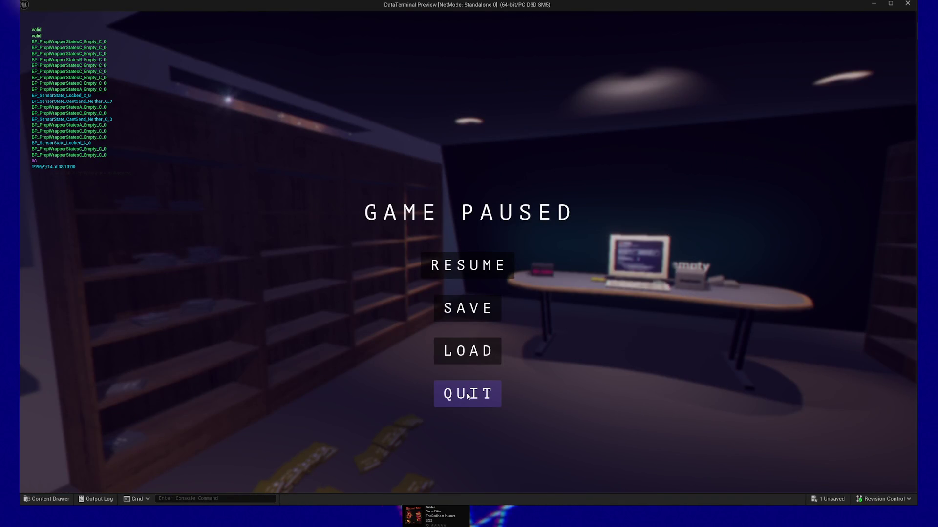
{"action": "left_click", "coordinate": [468, 394]}
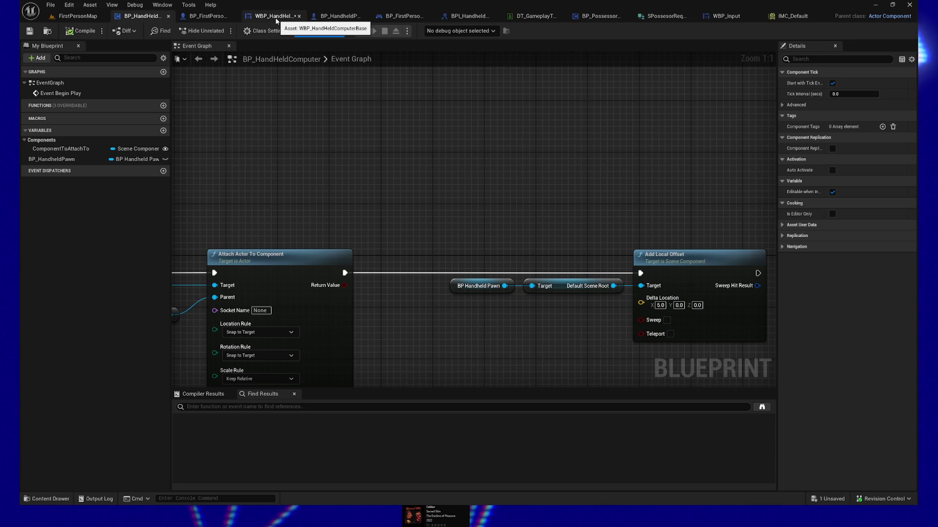
Inspect BP_HandheldPawn's camera tilt nodes and compare ComputerTargetTransform and ComputerSecondaryTransform defaults
{"action": "left_click", "coordinate": [327, 20]}
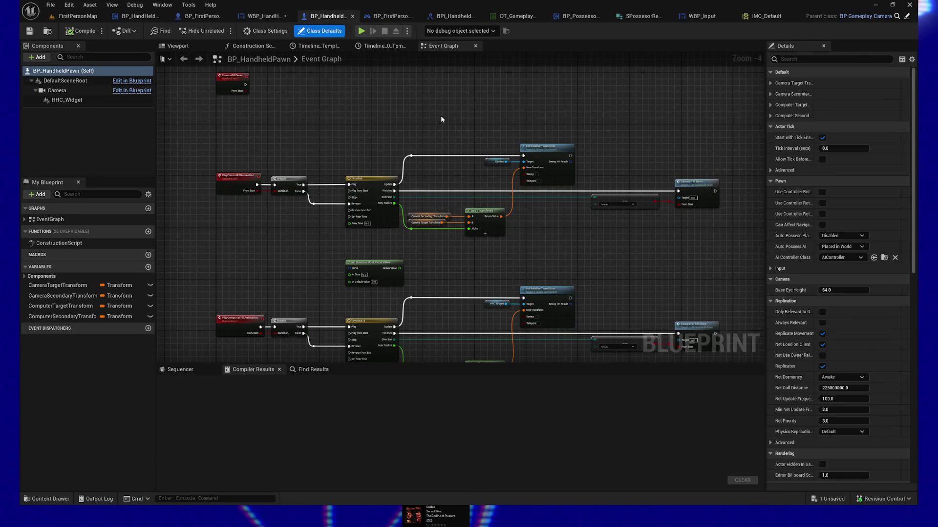
{"action": "left_click_drag", "start_coordinate": [352, 141], "coordinate": [339, 140]}
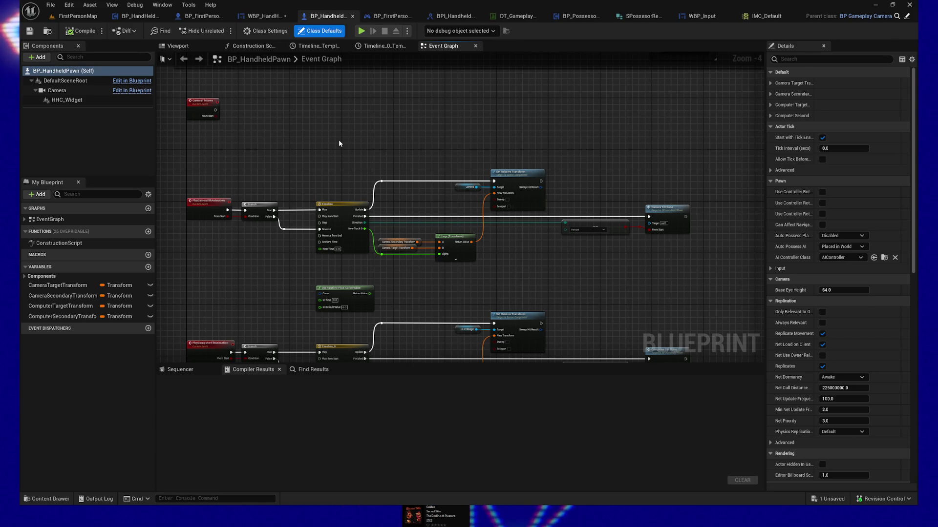
{"action": "left_click_drag", "start_coordinate": [337, 141], "coordinate": [505, 99]}
{"action": "scroll", "coordinate": [379, 130], "scroll_direction": "up", "scroll_amount": 4}
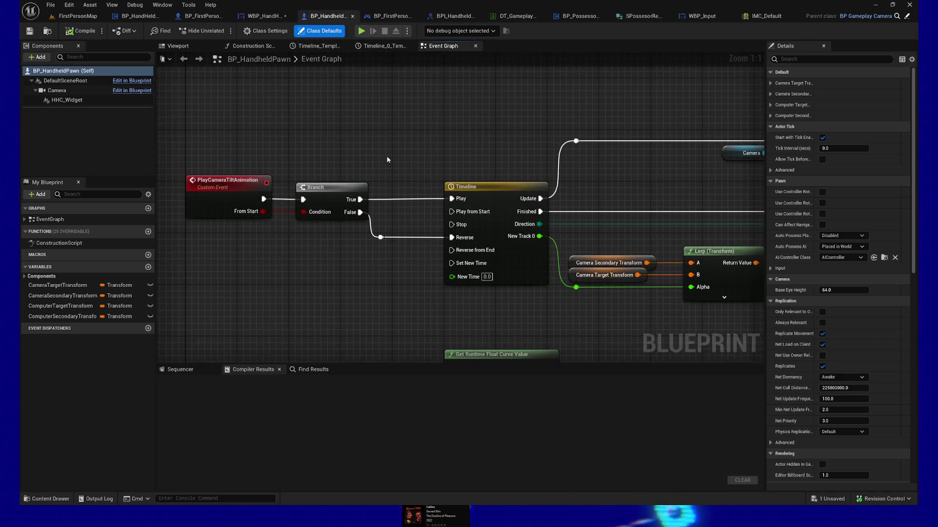
{"action": "left_click", "coordinate": [61, 306]}
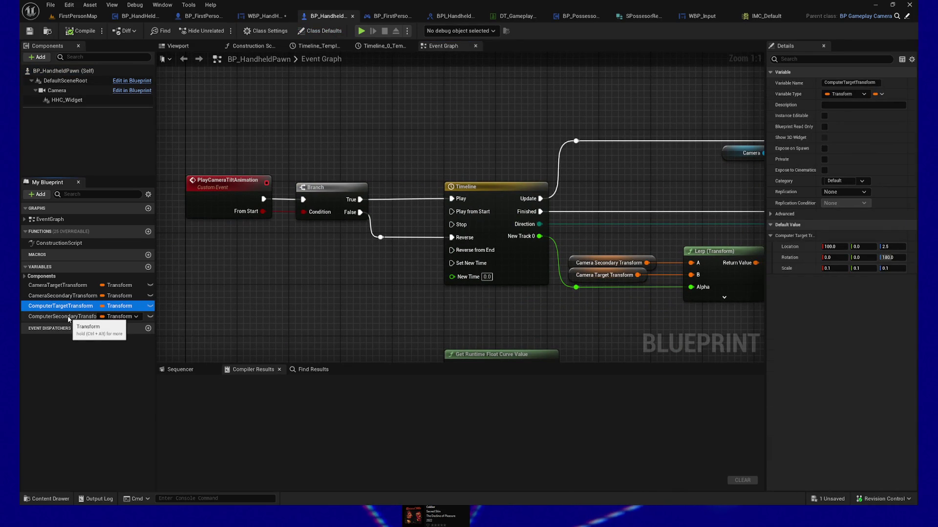
{"action": "left_click", "coordinate": [68, 317]}
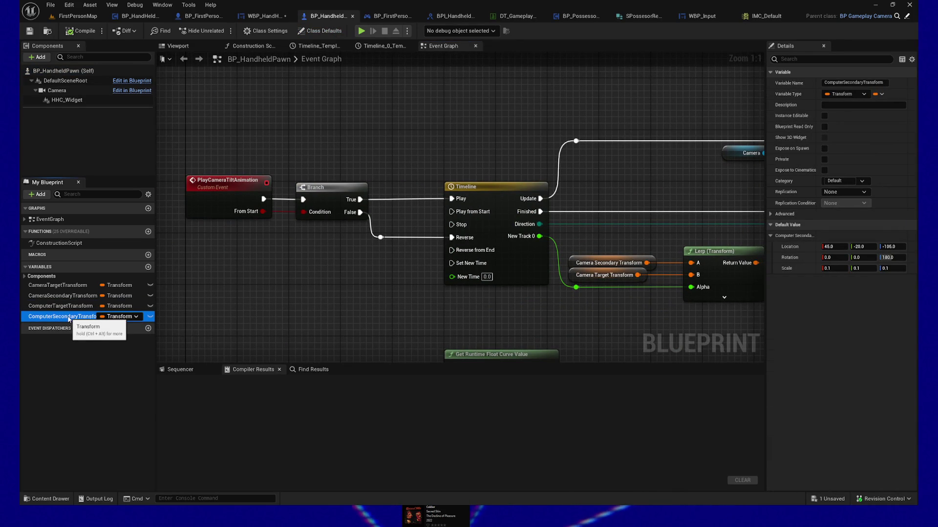
{"action": "left_click", "coordinate": [82, 308]}
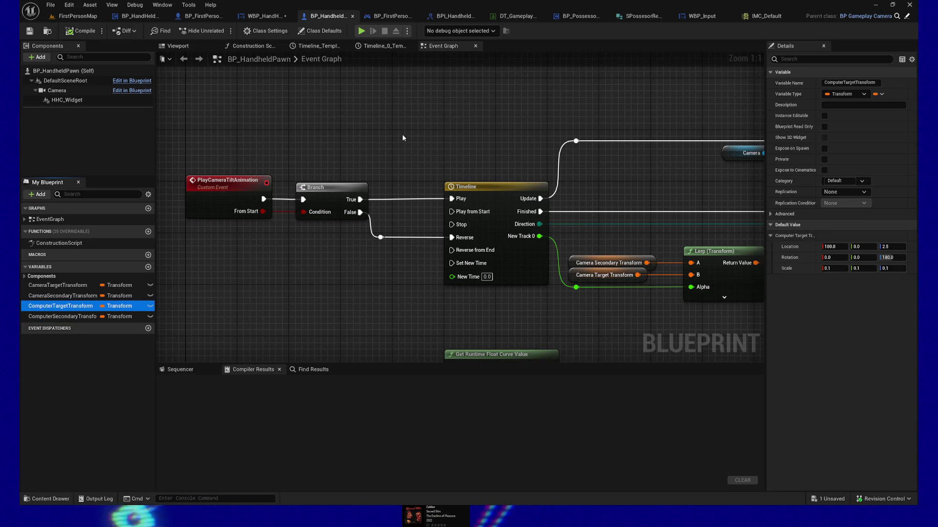
{"action": "scroll", "coordinate": [394, 174], "scroll_direction": "down", "scroll_amount": 1}
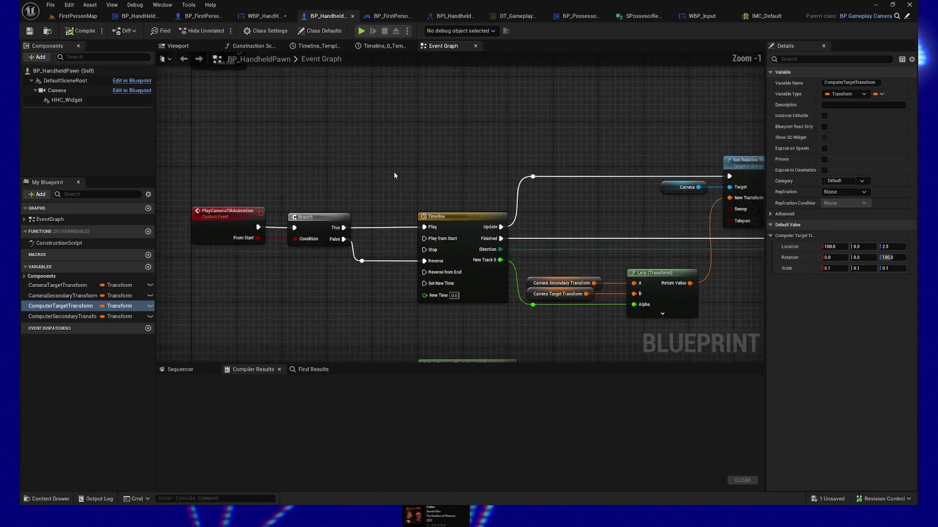
{"action": "scroll", "coordinate": [394, 175], "scroll_direction": "down", "scroll_amount": 3}
{"action": "mouse_move", "coordinate": [387, 157]}
{"action": "left_mouse_down"}
{"action": "mouse_move", "coordinate": [285, 126]}
{"action": "mouse_move", "coordinate": [329, 172]}
{"action": "mouse_move", "coordinate": [504, 98]}
{"action": "mouse_move", "coordinate": [508, 69]}
{"action": "left_mouse_up"}
{"action": "scroll", "coordinate": [329, 172], "scroll_direction": "up", "scroll_amount": 2}
{"action": "left_click_drag", "start_coordinate": [353, 242], "coordinate": [362, 248]}
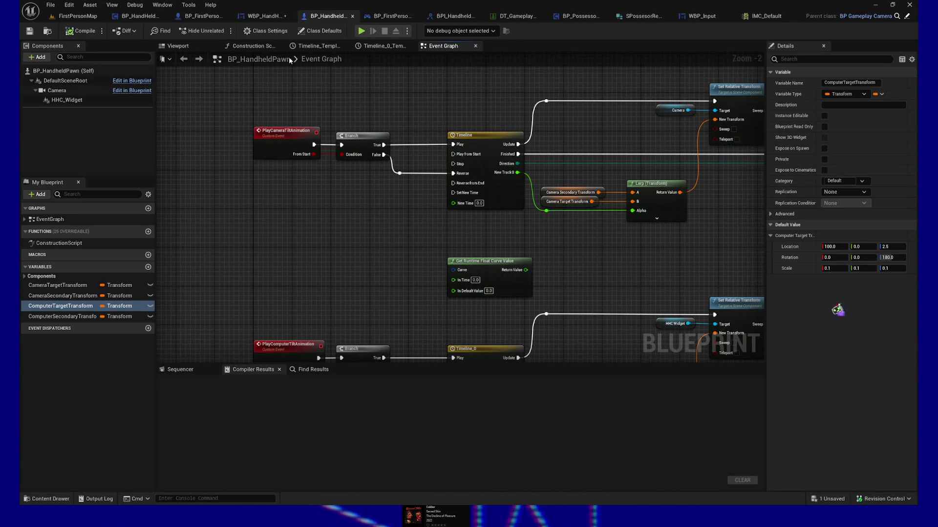
Check the pawn's Camera component settings in the 3D viewport preview
{"action": "left_click", "coordinate": [179, 46]}
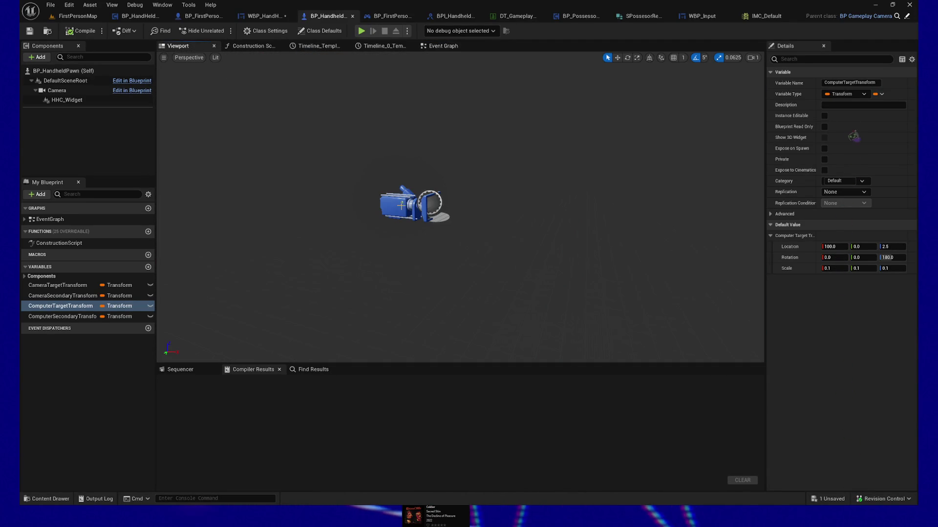
{"action": "left_click", "coordinate": [56, 91]}
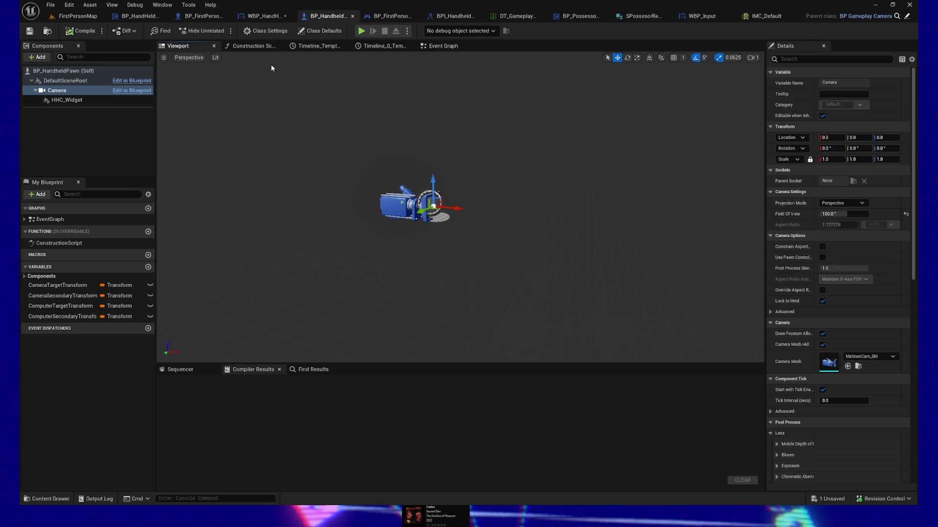
{"action": "left_click", "coordinate": [199, 18]}
Review the Recall Camera Transform nodes and the Camera Transform variable
{"action": "mouse_move", "coordinate": [397, 209]}
{"action": "left_mouse_down"}
{"action": "mouse_move", "coordinate": [366, 188]}
{"action": "mouse_move", "coordinate": [348, 154]}
{"action": "left_mouse_up"}
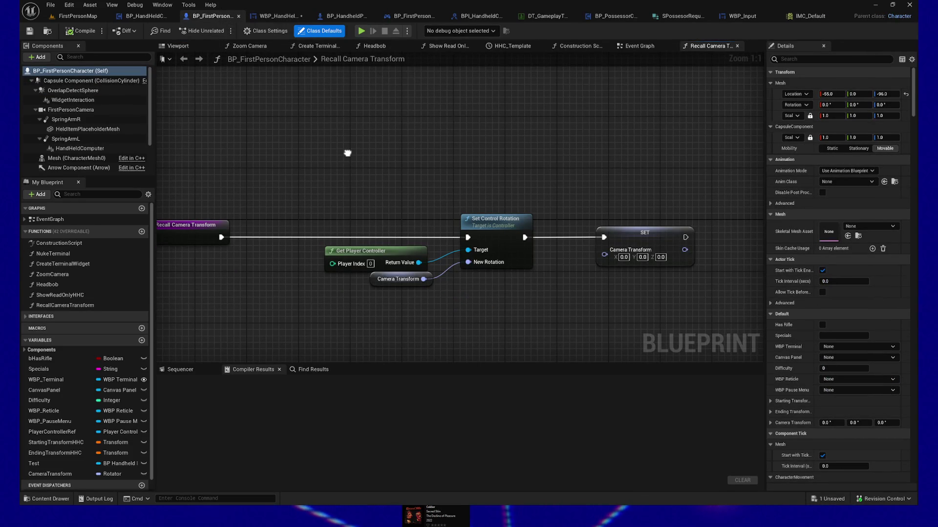
{"action": "left_click_drag", "start_coordinate": [475, 320], "coordinate": [544, 313]}
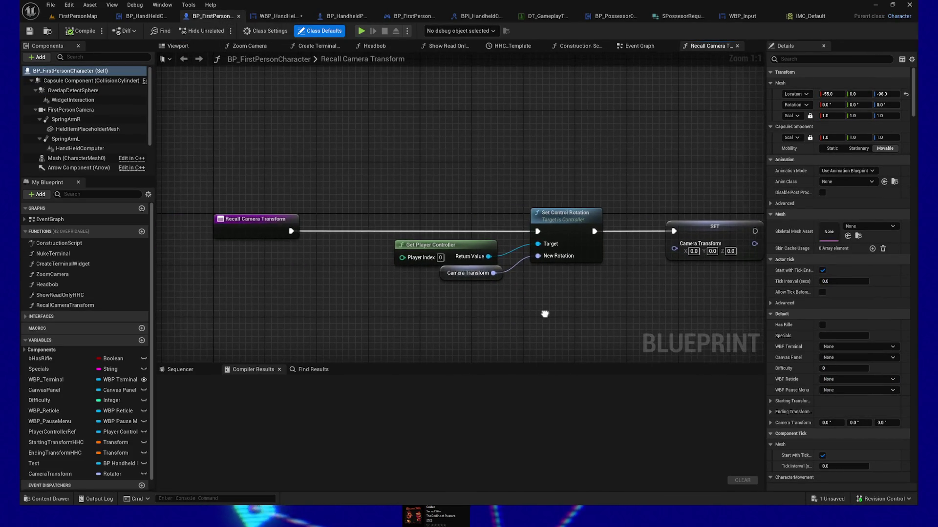
{"action": "left_click", "coordinate": [457, 274]}
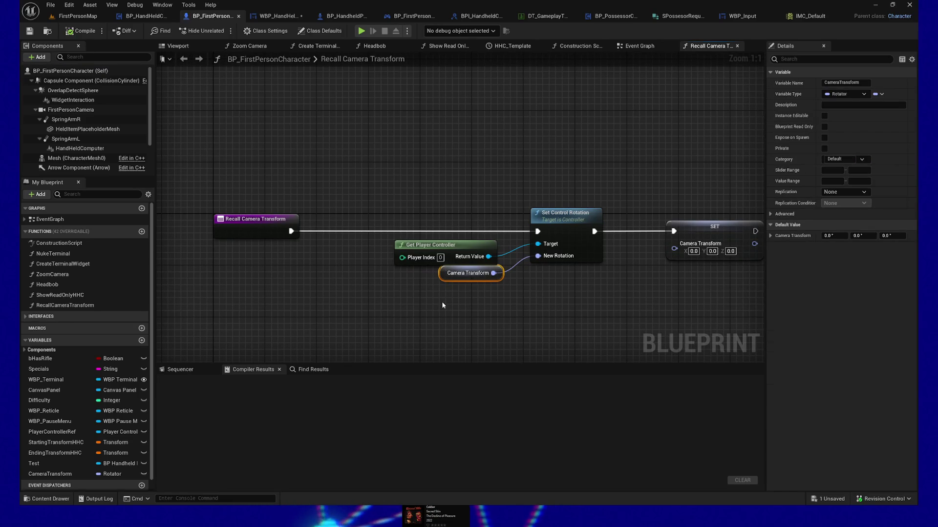
{"action": "left_click_drag", "start_coordinate": [418, 181], "coordinate": [422, 190]}
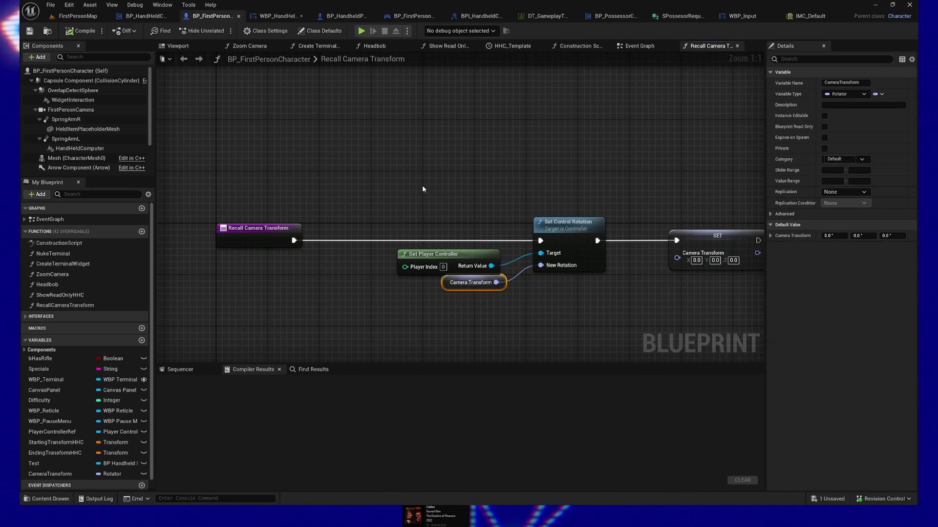
Scan the character's Event Graph, then view its Construction Script graph
{"action": "left_click", "coordinate": [643, 46]}
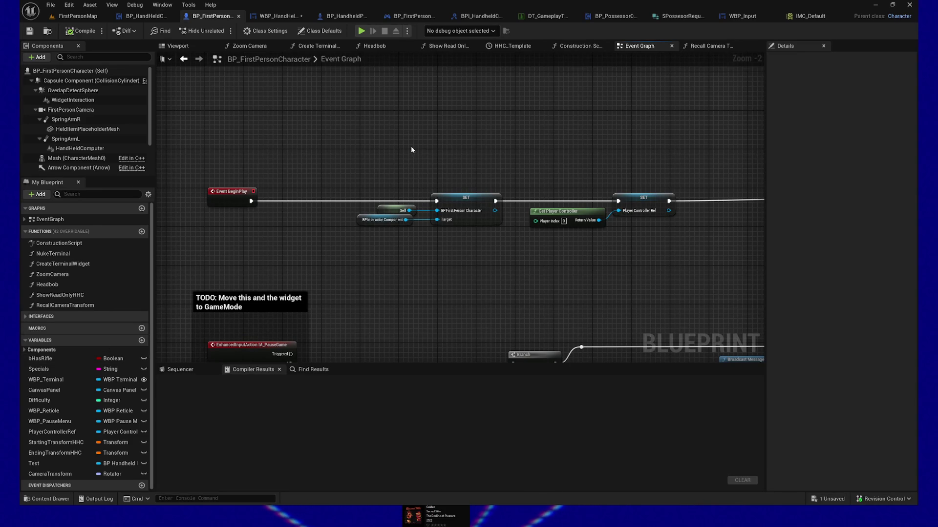
{"action": "scroll", "coordinate": [417, 150], "scroll_direction": "right", "scroll_amount": 10}
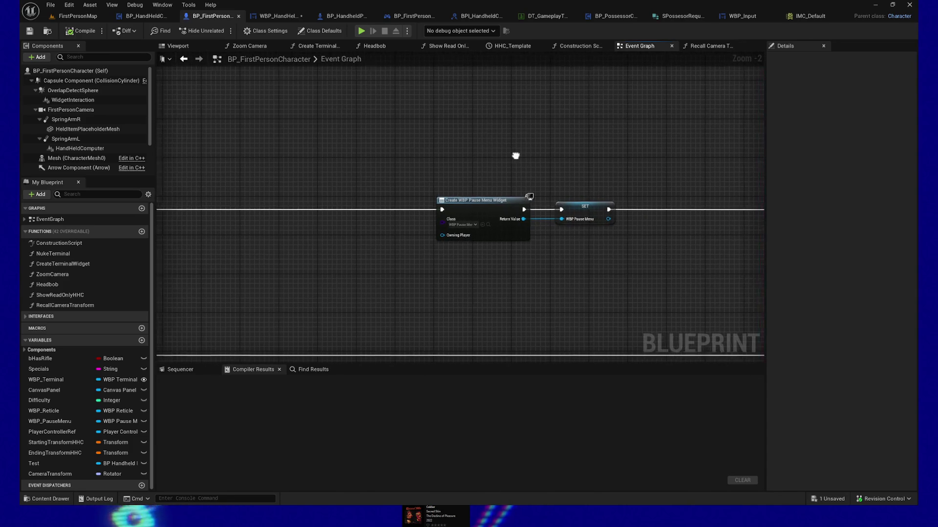
{"action": "scroll", "coordinate": [466, 155], "scroll_direction": "left", "scroll_amount": 5}
{"action": "scroll", "coordinate": [635, 147], "scroll_direction": "left", "scroll_amount": 5}
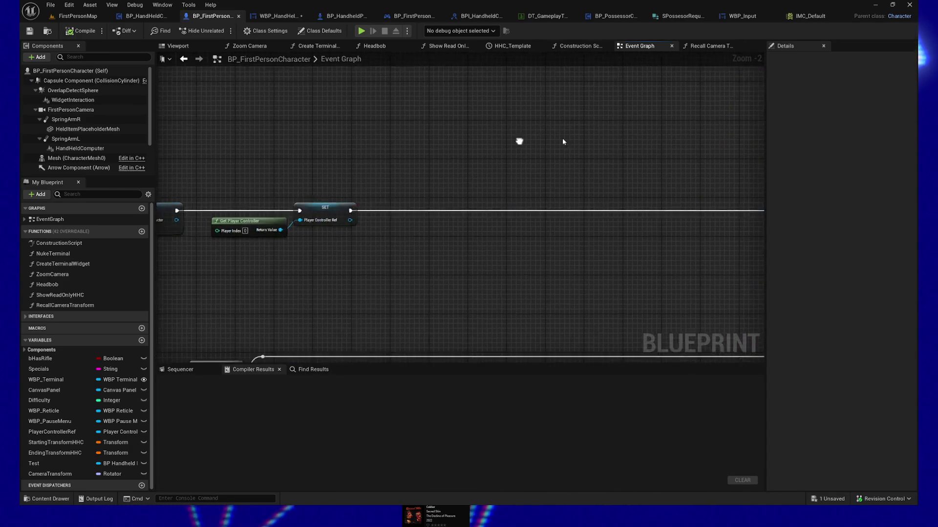
{"action": "left_click", "coordinate": [579, 46]}
{"action": "scroll", "coordinate": [463, 120], "scroll_direction": "left", "scroll_amount": 5}
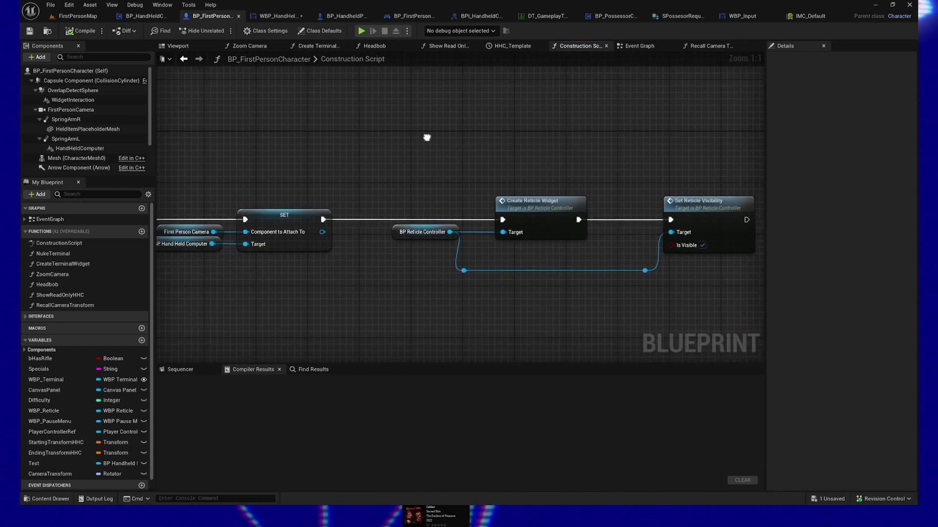
{"action": "scroll", "coordinate": [531, 130], "scroll_direction": "right", "scroll_amount": 3}
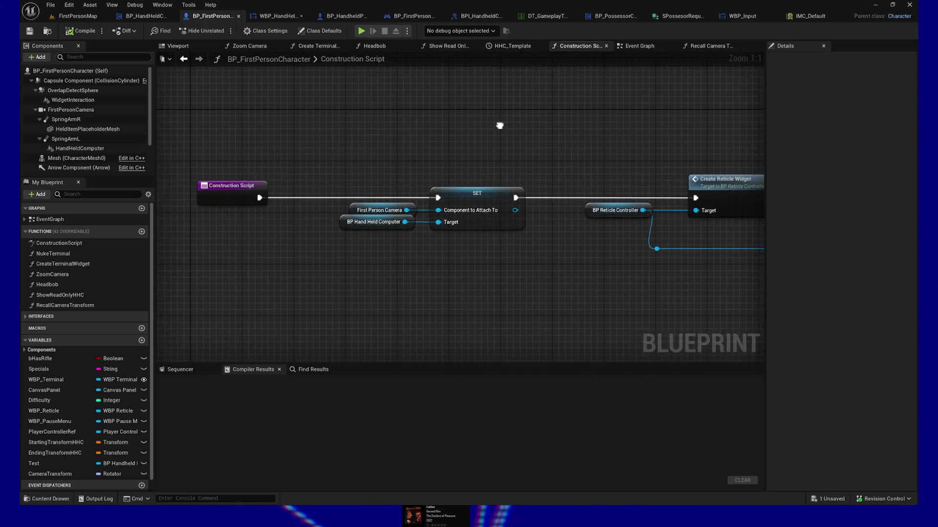
In BP_HandHeldComputer, break the exec wire into Add Local Offset and start a play-test
{"action": "double_click", "coordinate": [79, 148]}
{"action": "left_click_drag", "start_coordinate": [279, 173], "coordinate": [328, 100]}
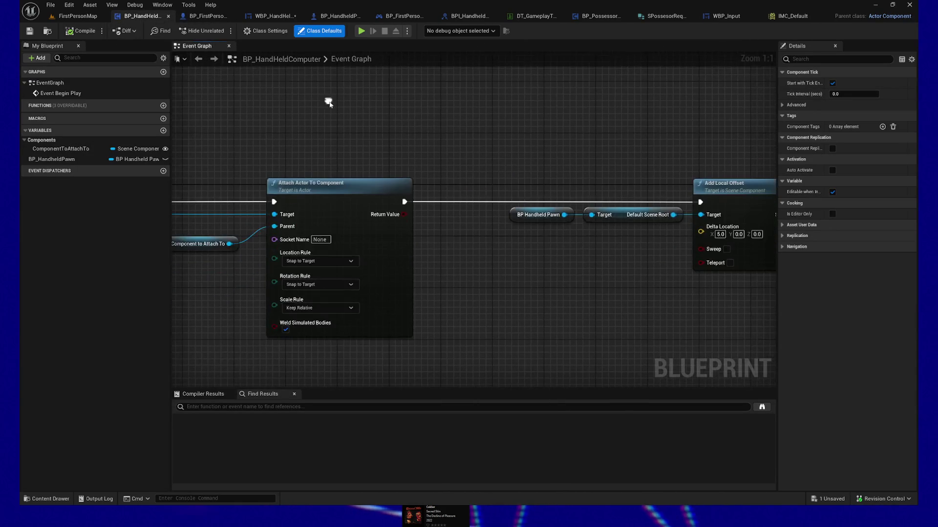
{"action": "left_click_drag", "start_coordinate": [554, 272], "coordinate": [428, 261]}
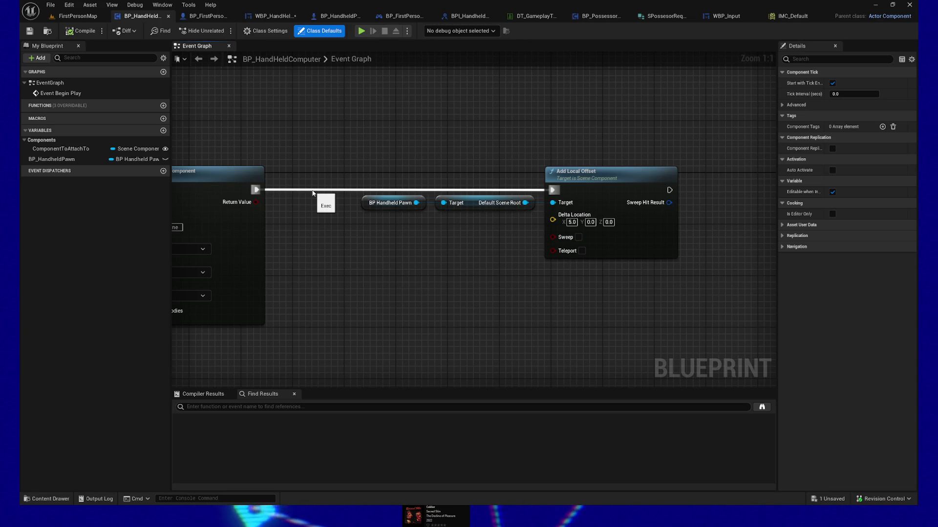
{"action": "left_click", "coordinate": [315, 192], "text": "alt"}
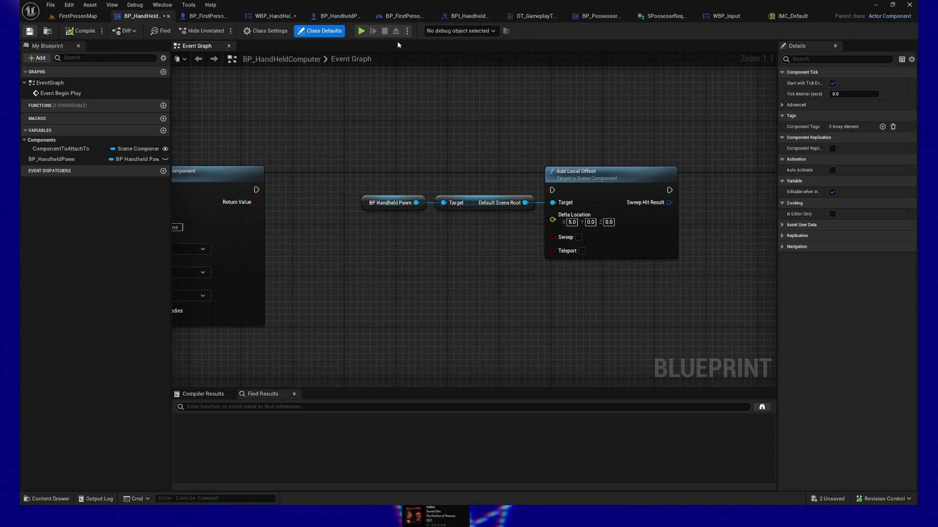
{"action": "left_click", "coordinate": [361, 30]}
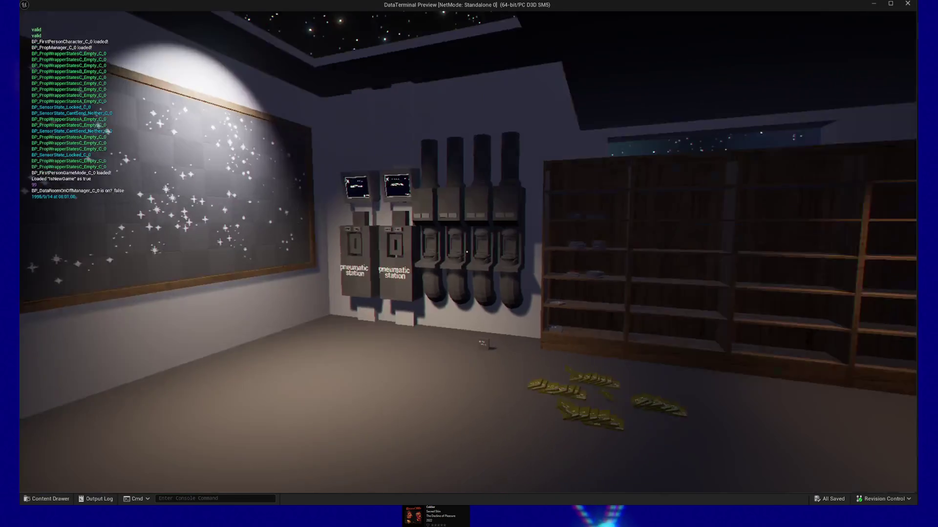
Walk to the bookshelf, read and close a book, then use the desk computer to zoom onto its dashboard
{"action": "key", "text": "w"}
{"action": "key", "text": "w"}
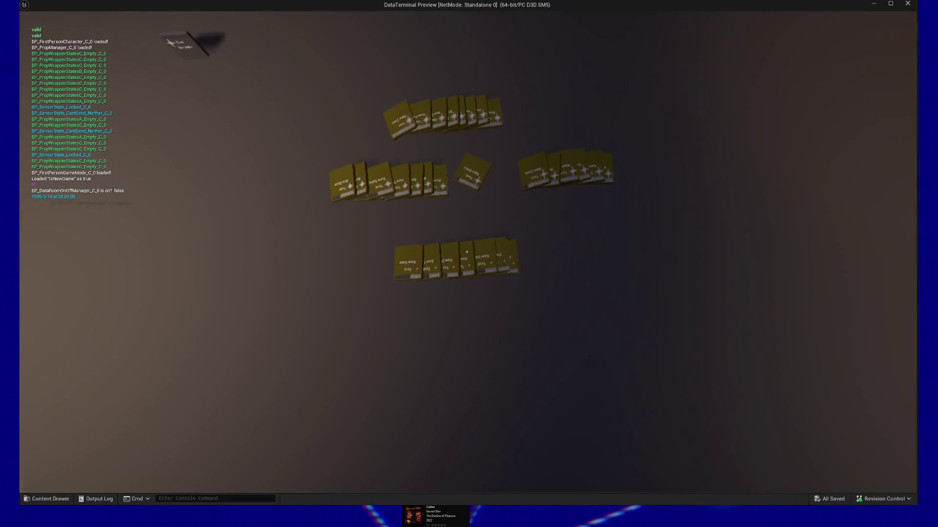
{"action": "key", "text": "a"}
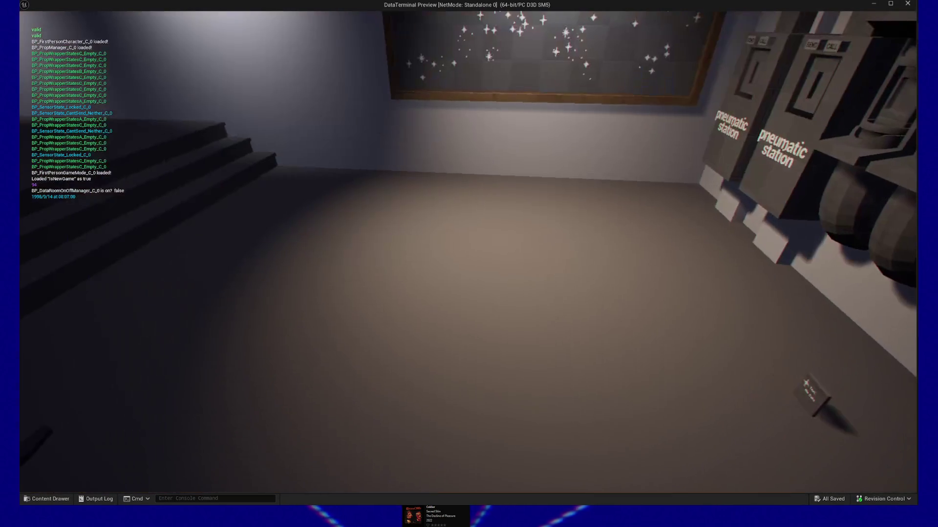
{"action": "left_click", "coordinate": [467, 252]}
{"action": "key", "text": "Escape"}
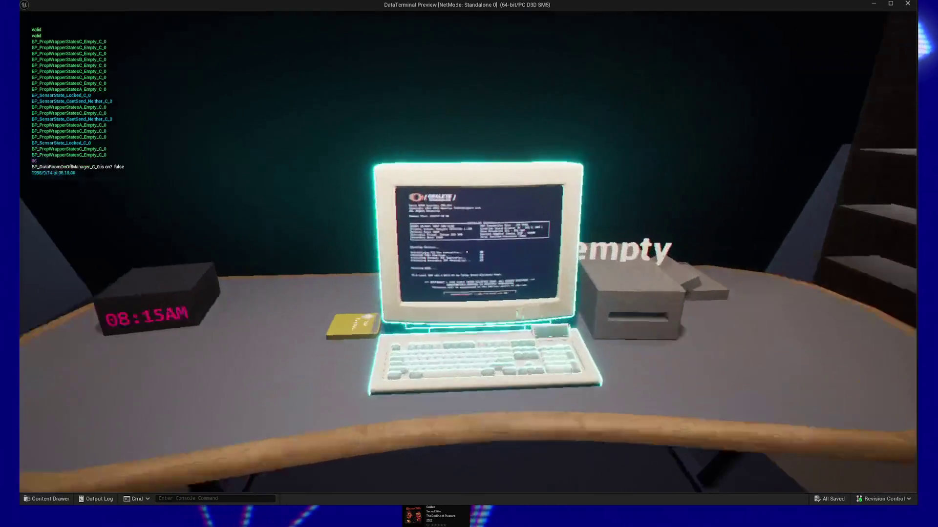
{"action": "left_click", "coordinate": [467, 252]}
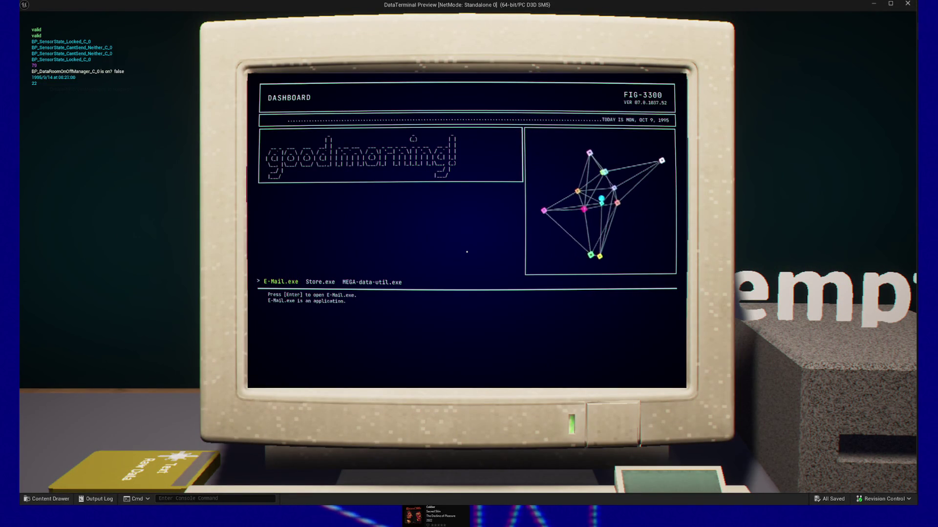
Cycle the terminal menu through E-Mail.exe, MEGA-data-util.exe and Store.exe, ending on Store.exe
{"action": "key", "text": "Right"}
{"action": "key", "text": "Right"}
{"action": "key", "text": "Left"}
{"action": "key", "text": "Right"}
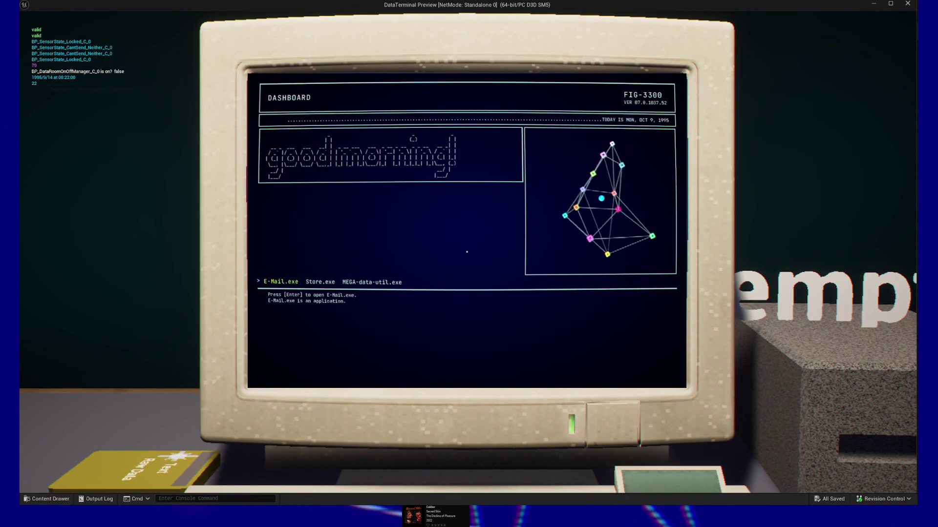
{"action": "key", "text": "Left"}
{"action": "key", "text": "Right"}
{"action": "key", "text": "Left"}
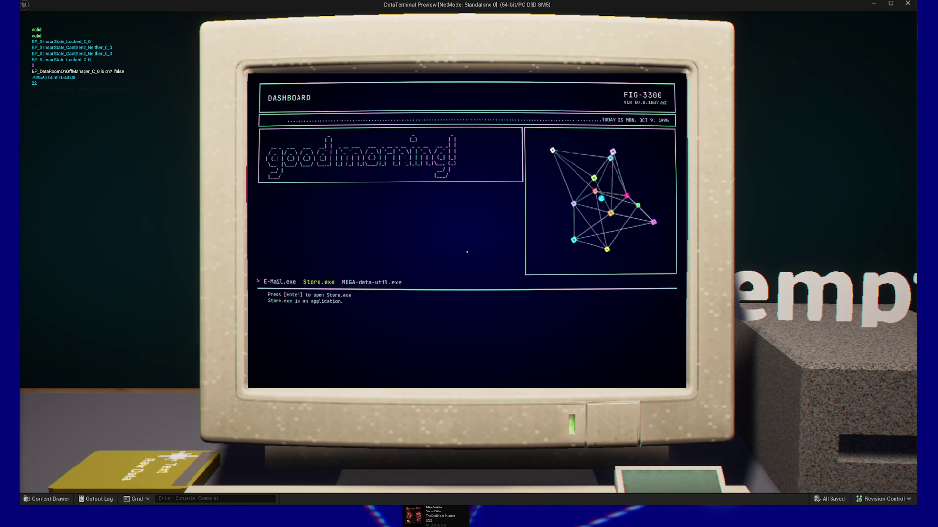
Move the terminal selection to MEGA-data-util.exe, leave the computer view and walk around the desk
{"action": "key", "text": "Right"}
{"action": "key", "text": "Right"}
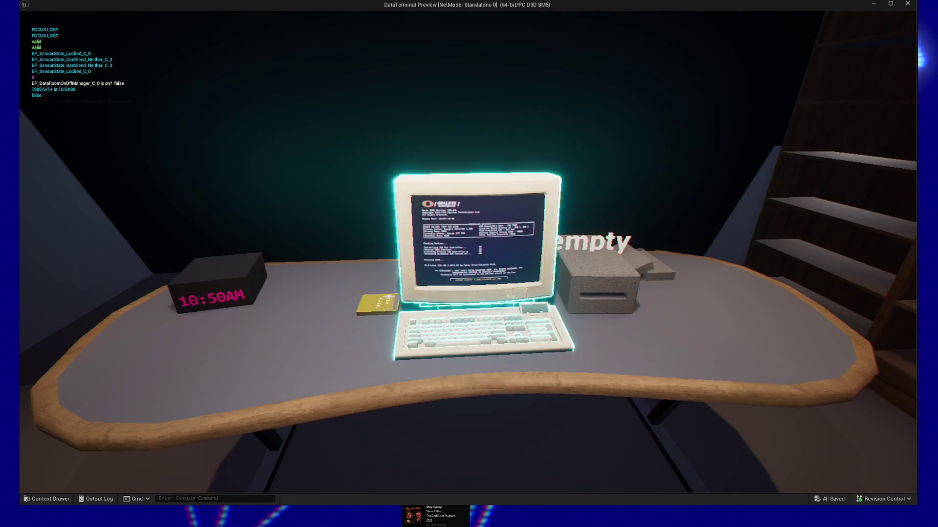
{"action": "left_click", "coordinate": [468, 255]}
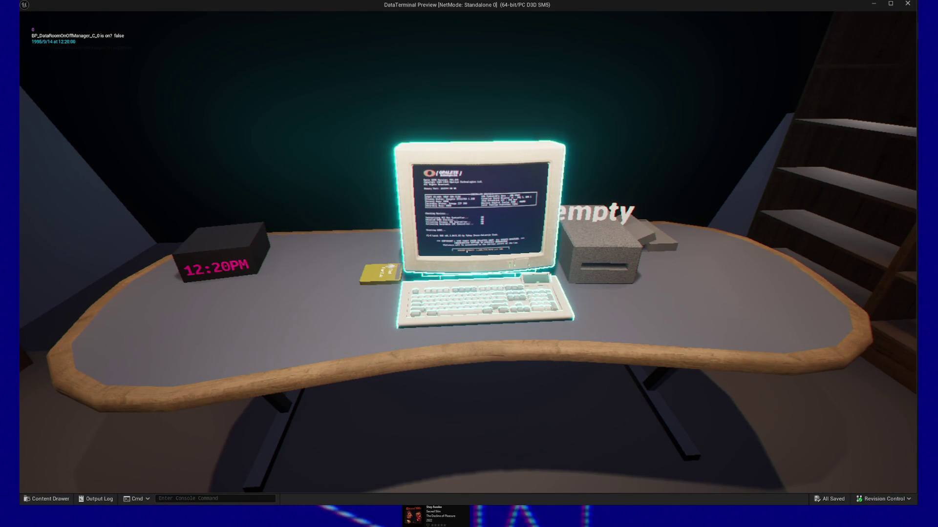
{"action": "key", "text": "w"}
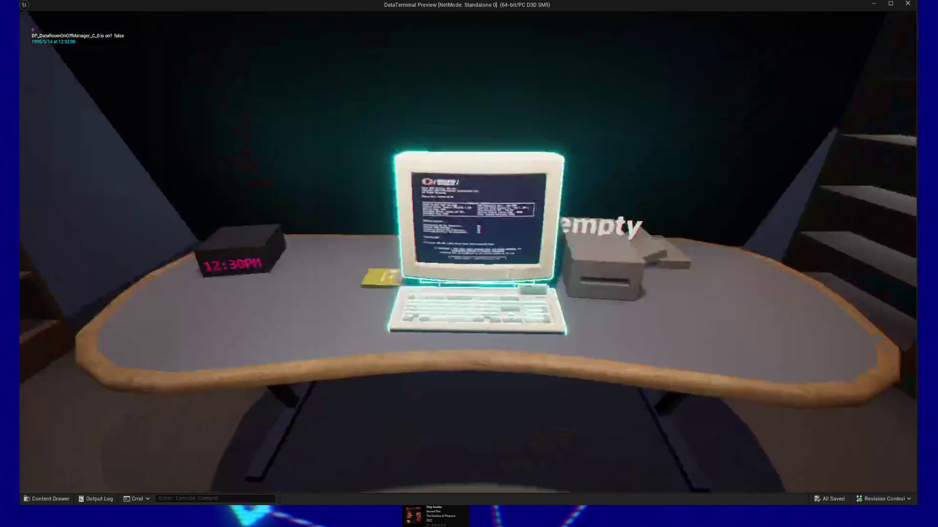
{"action": "key", "text": "a"}
{"action": "key", "text": "d"}
{"action": "type", "text": "esc has to be double pressed to leave terminal"}
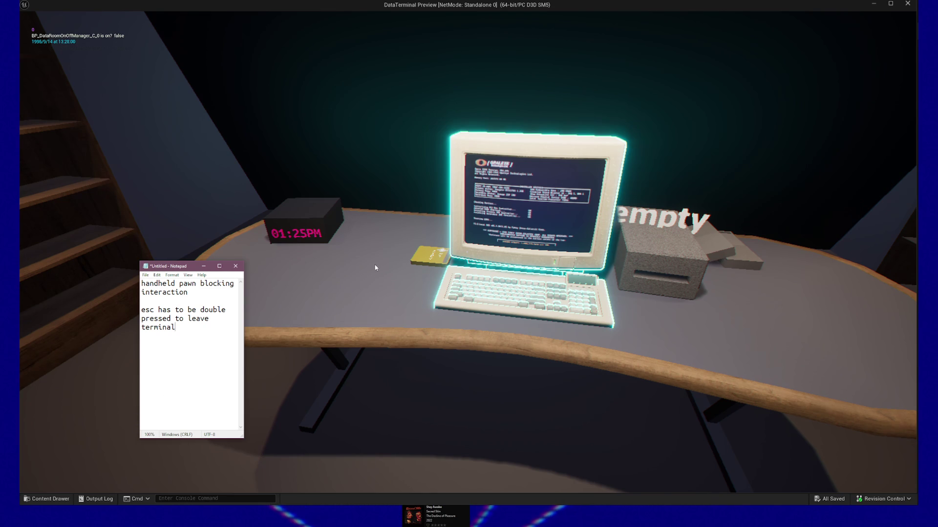
Minimize the Notepad bug notes to reveal the game preview of the desk and computer
{"action": "left_click", "coordinate": [203, 266]}
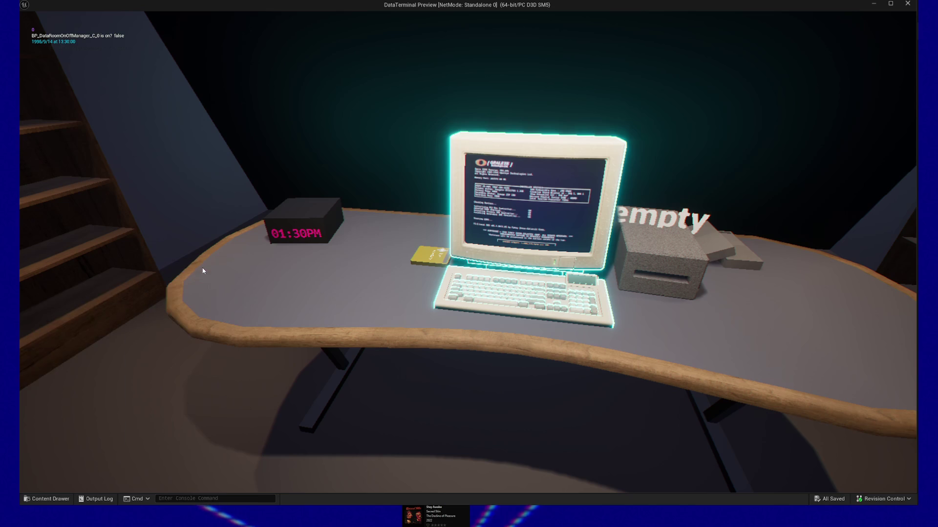